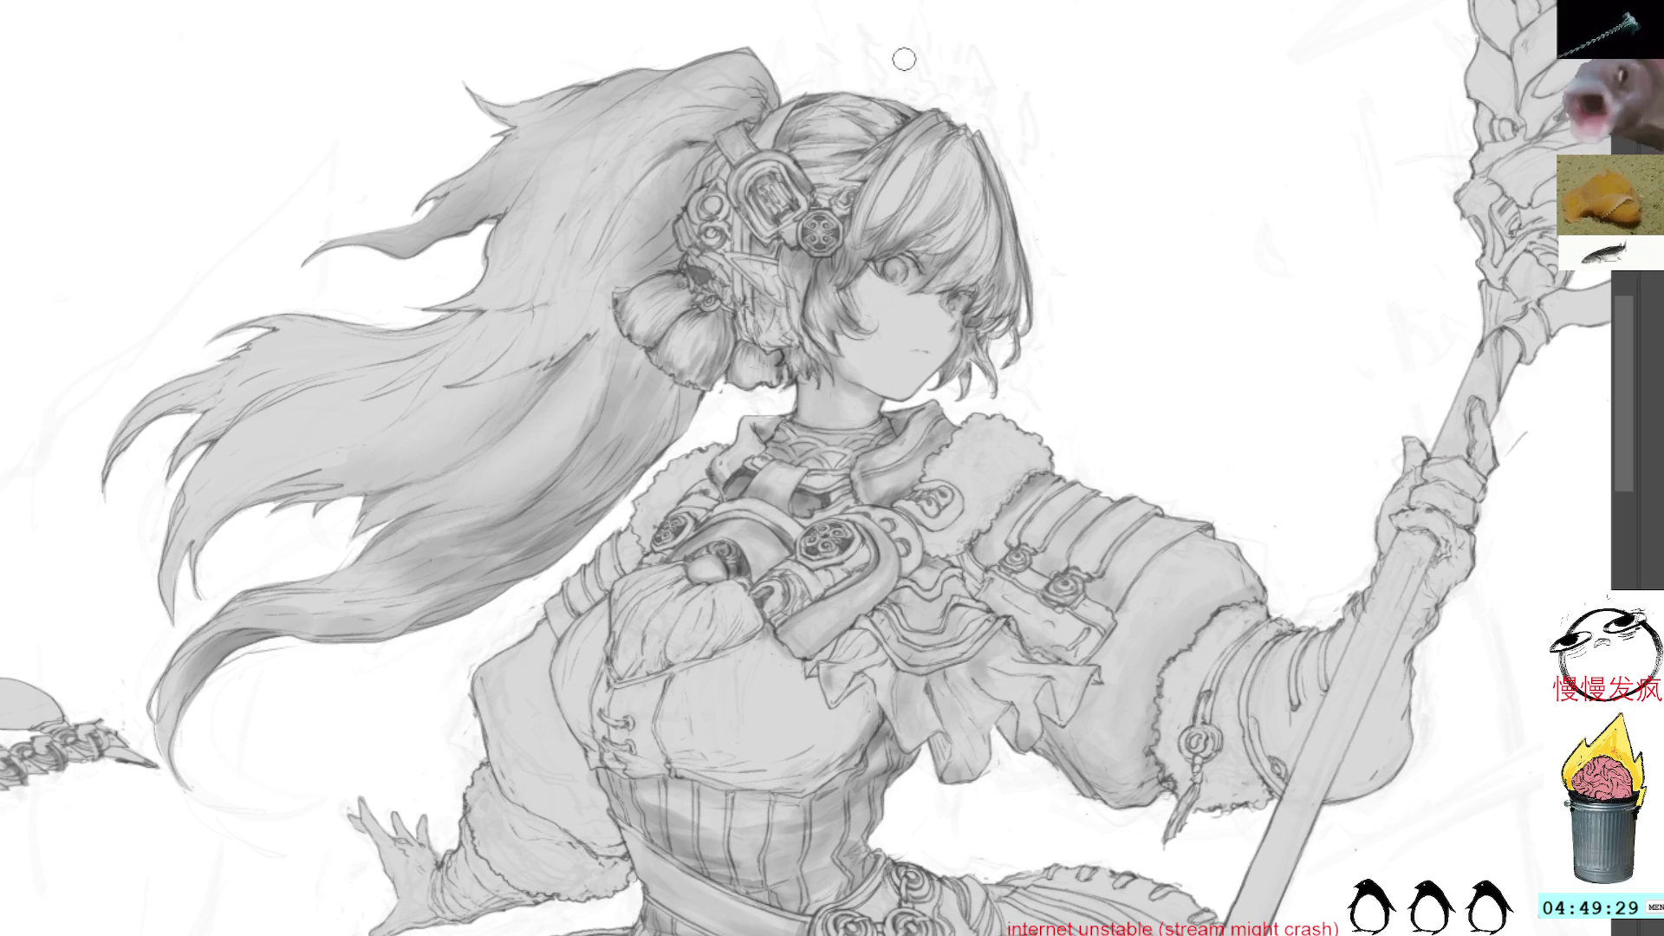
Bring the bodice into view and ink a dark outline along its left edge
mouse_move(651, 708)
left_mouse_down()
mouse_move(691, 699)
mouse_move(964, 484)
left_mouse_up()
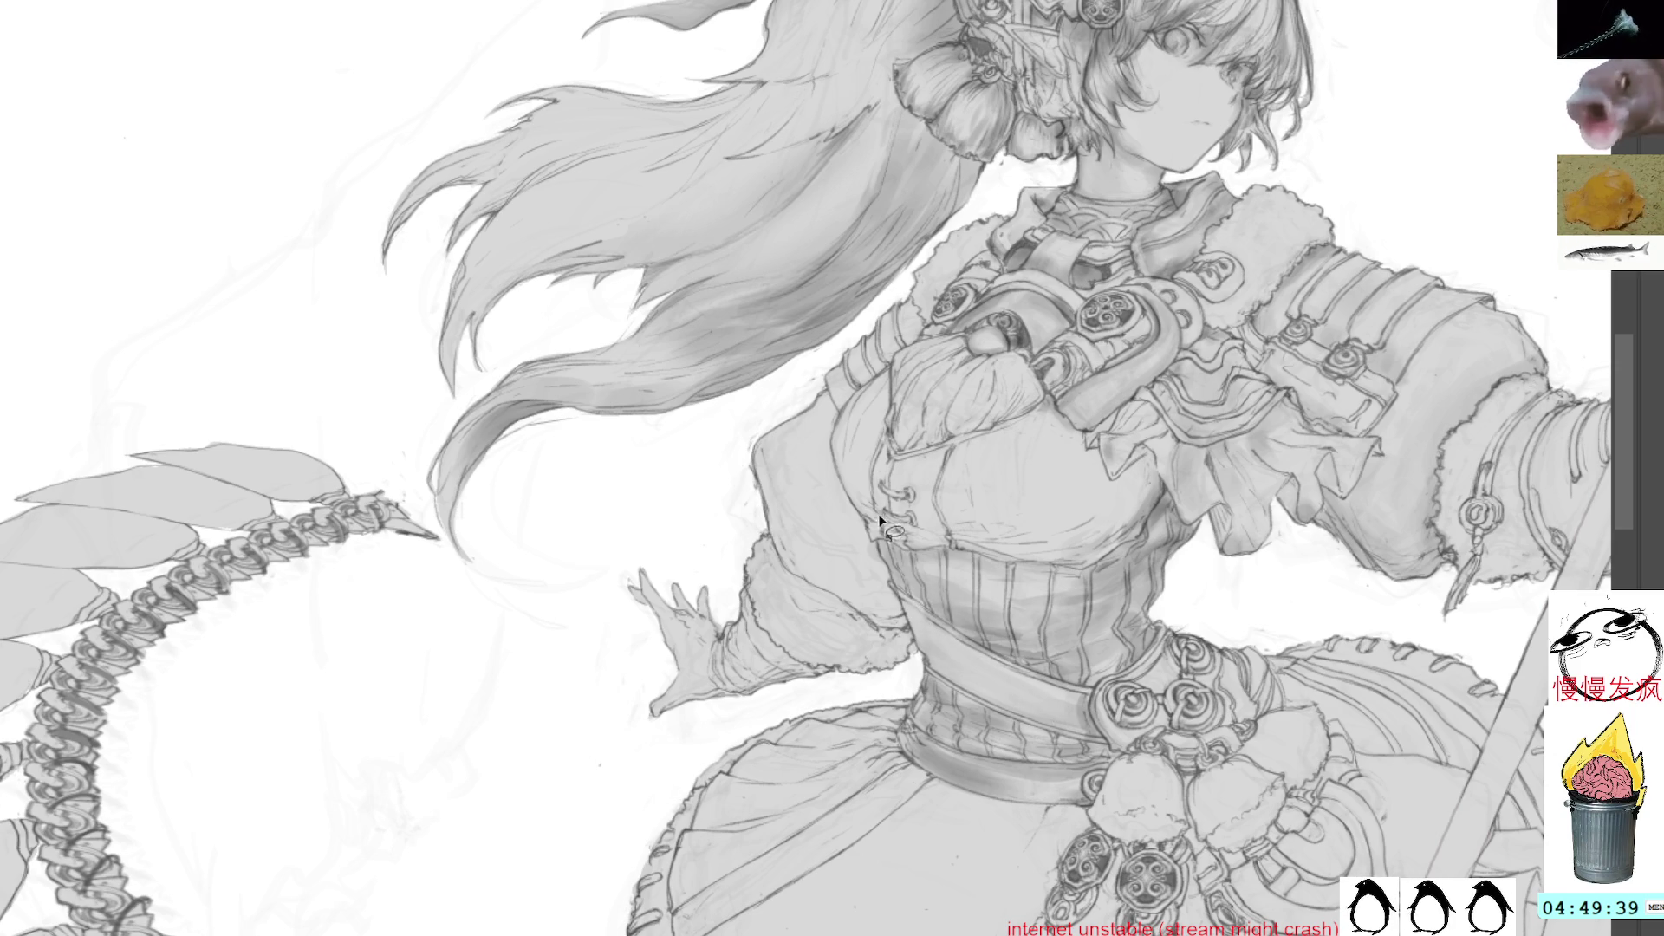
mouse_move(880, 547)
left_mouse_down()
mouse_move(836, 470)
mouse_move(820, 388)
mouse_move(719, 477)
mouse_move(735, 522)
mouse_move(652, 744)
mouse_move(854, 695)
mouse_move(908, 659)
mouse_move(836, 397)
left_mouse_up()
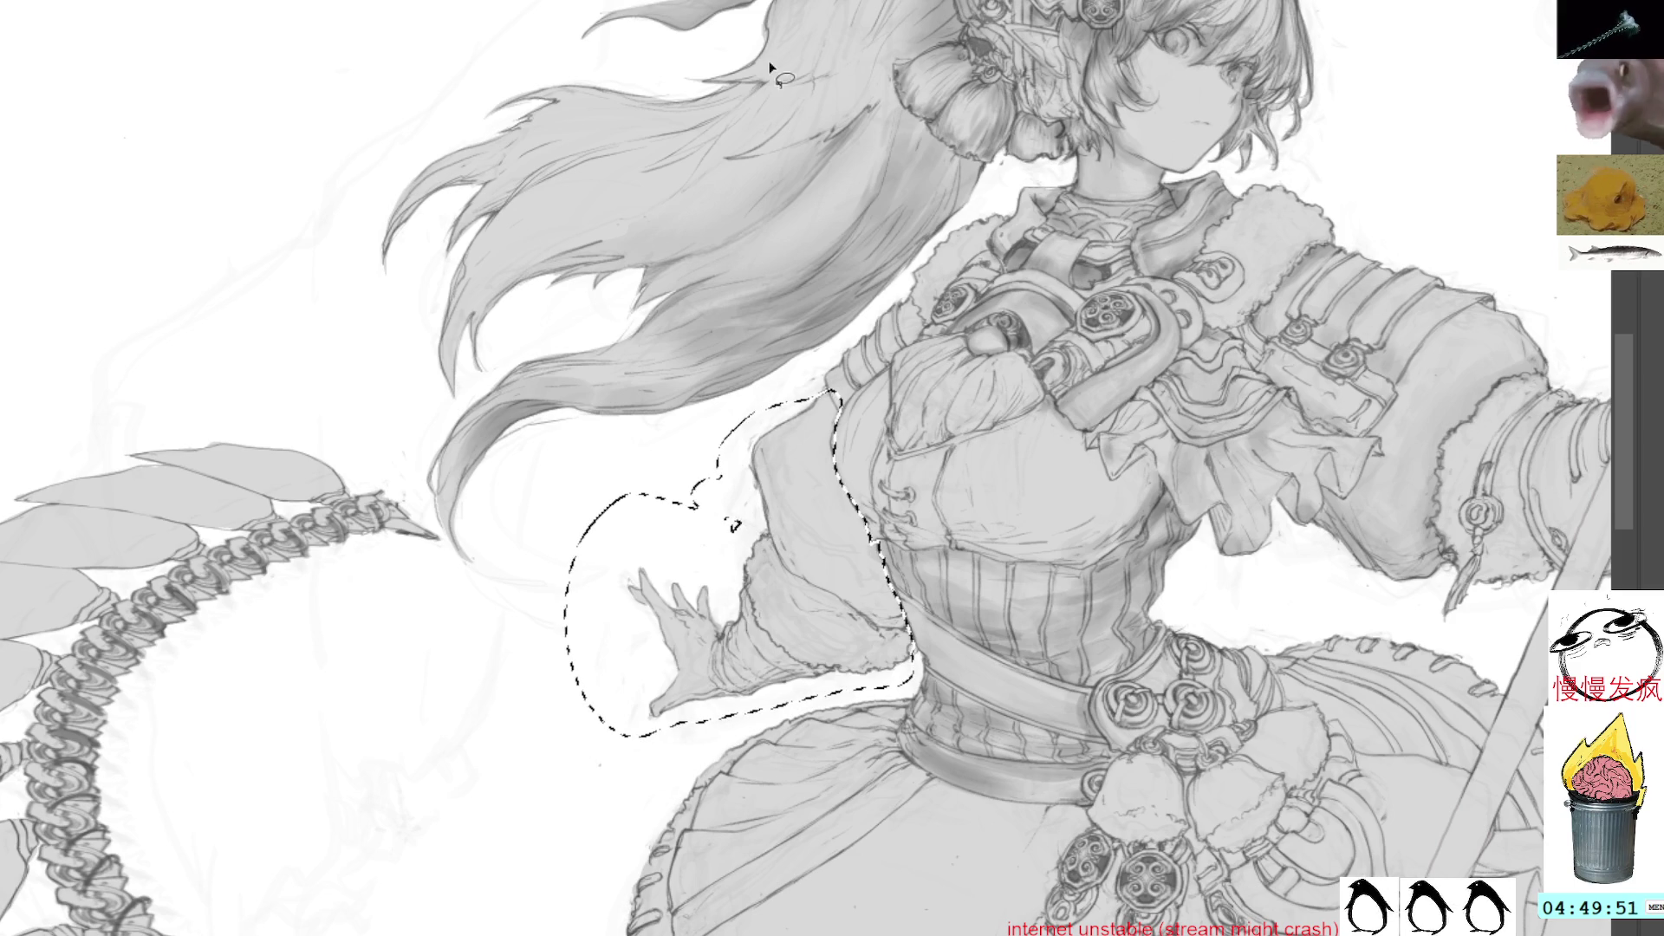
Zoom out, sample a grey from the hand and shade the sleeve inside the selection
left_click(1245, 525)
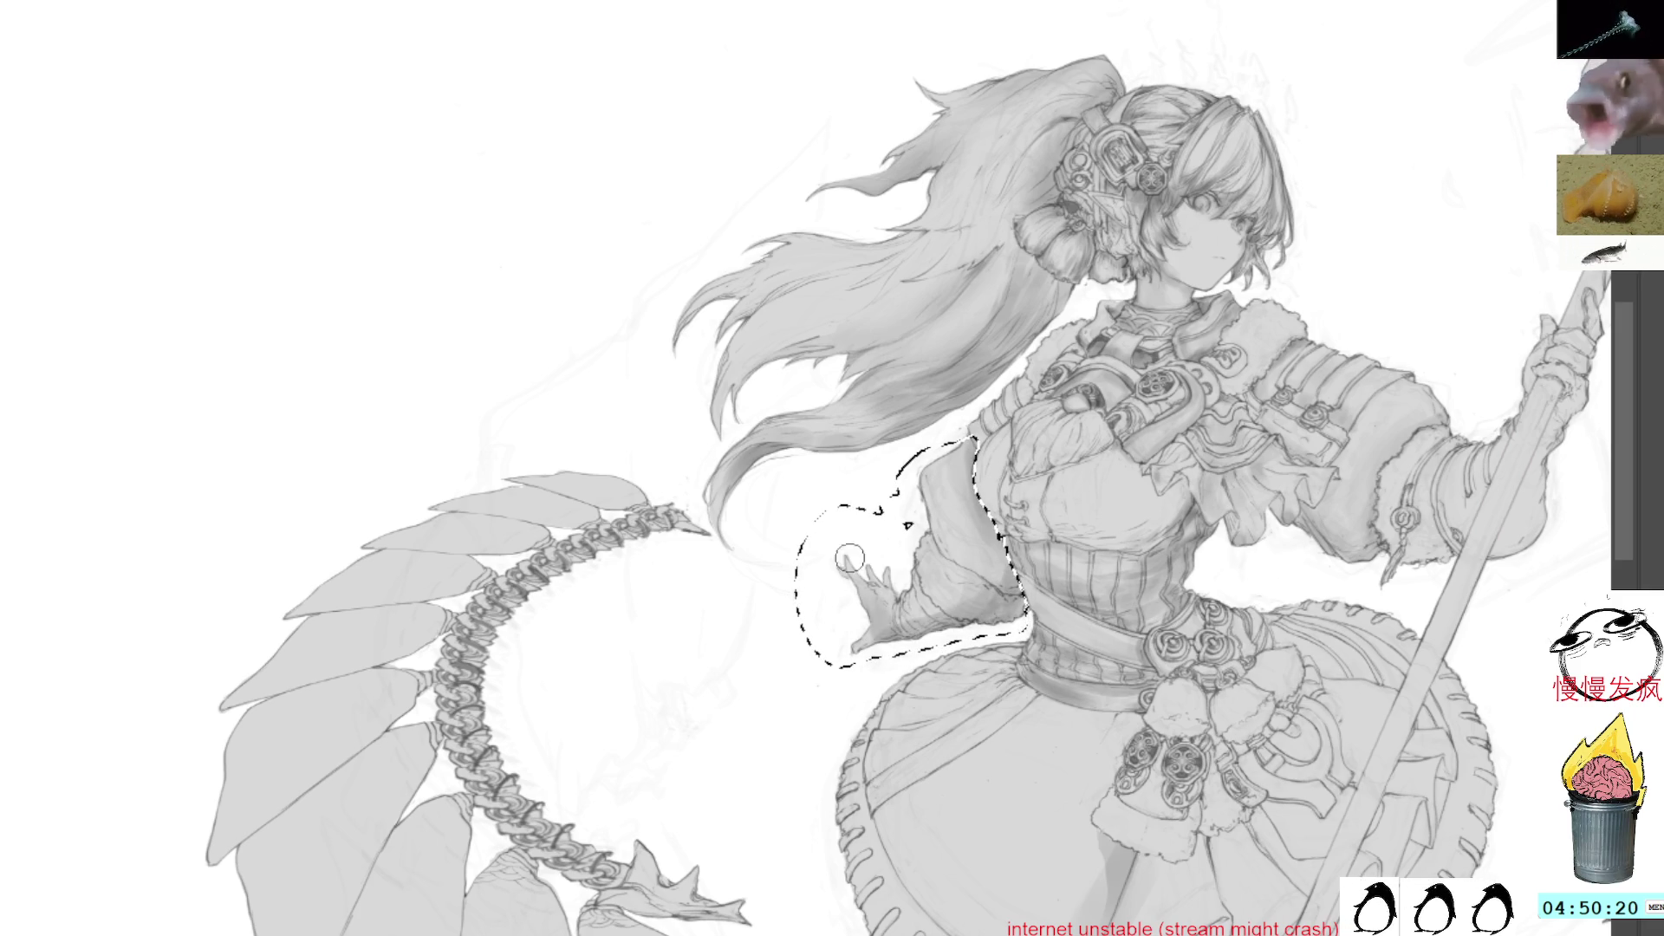
left_click(893, 591, "alt")
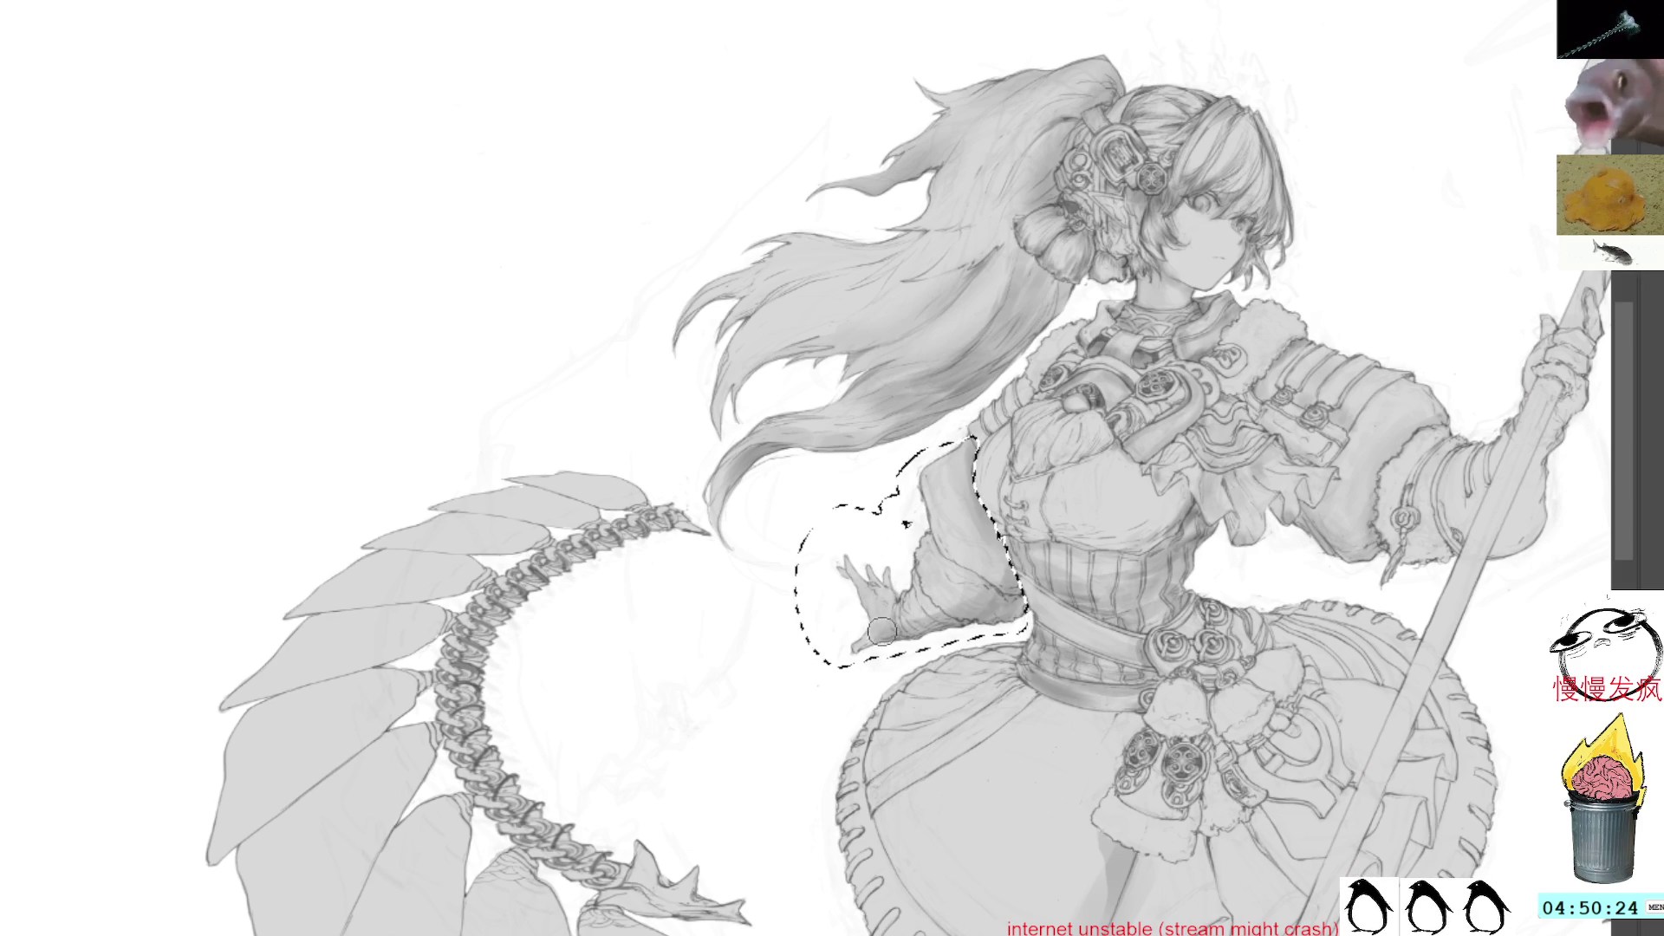
left_click_drag(935, 574, 984, 605)
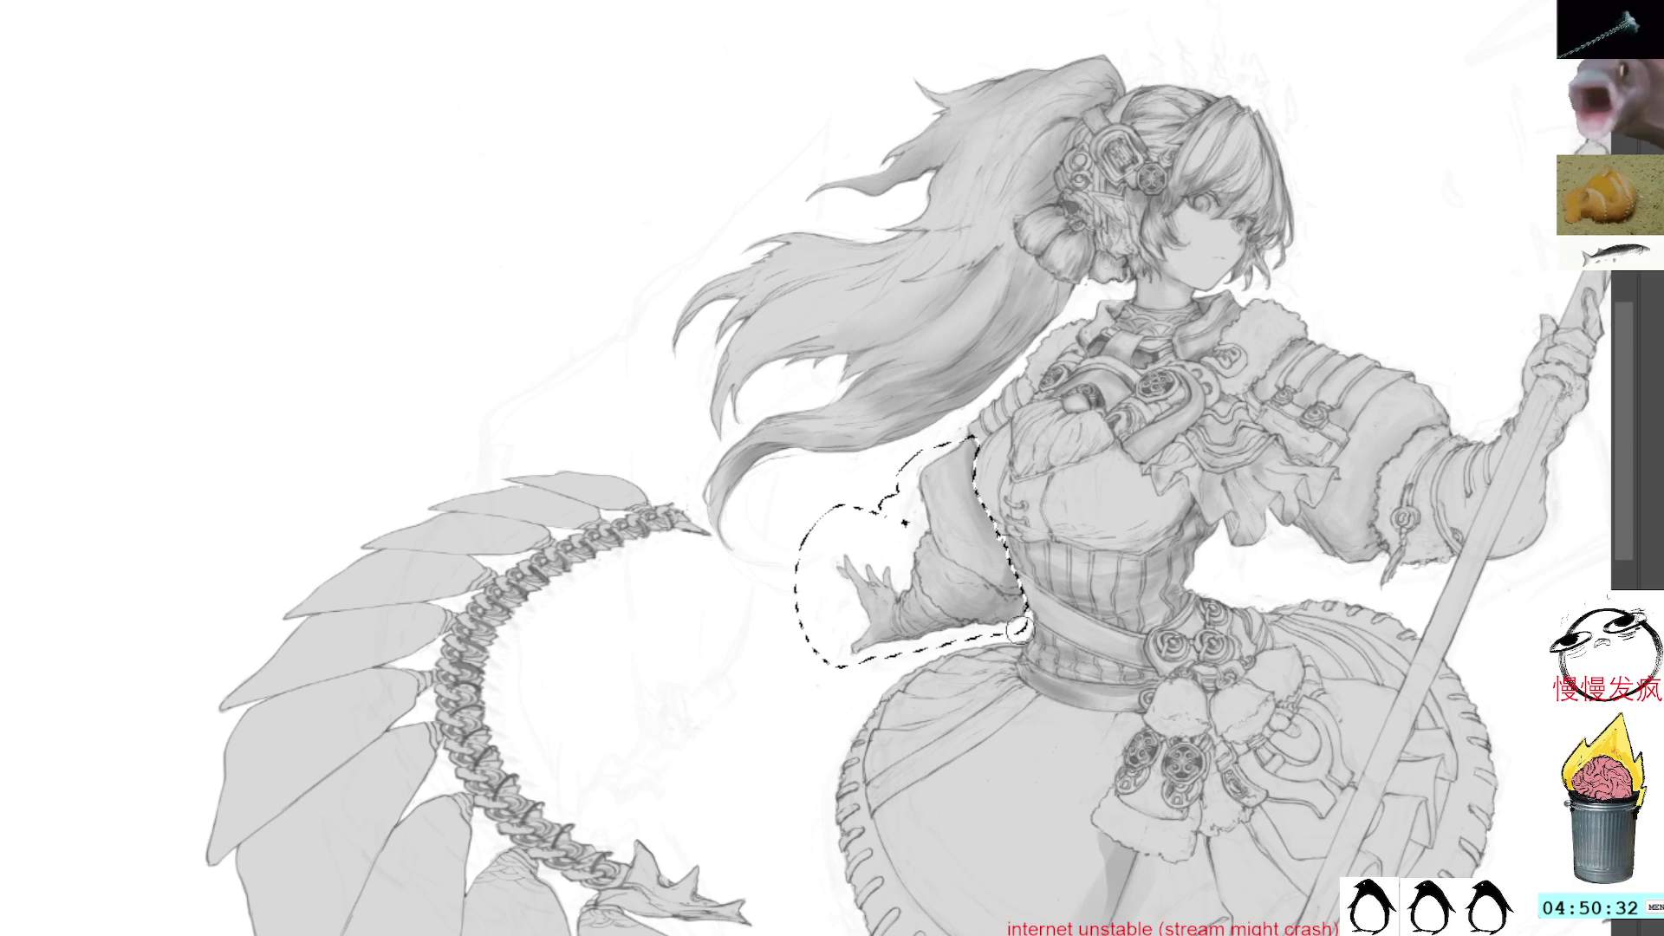
Replace the old selection with a new freehand outline around the sleeve, then clear it
key("l")
key("ctrl+d")
mouse_move(943, 555)
left_mouse_down()
mouse_move(969, 589)
mouse_move(900, 637)
mouse_move(988, 648)
mouse_move(1036, 621)
left_mouse_up()
key("b")
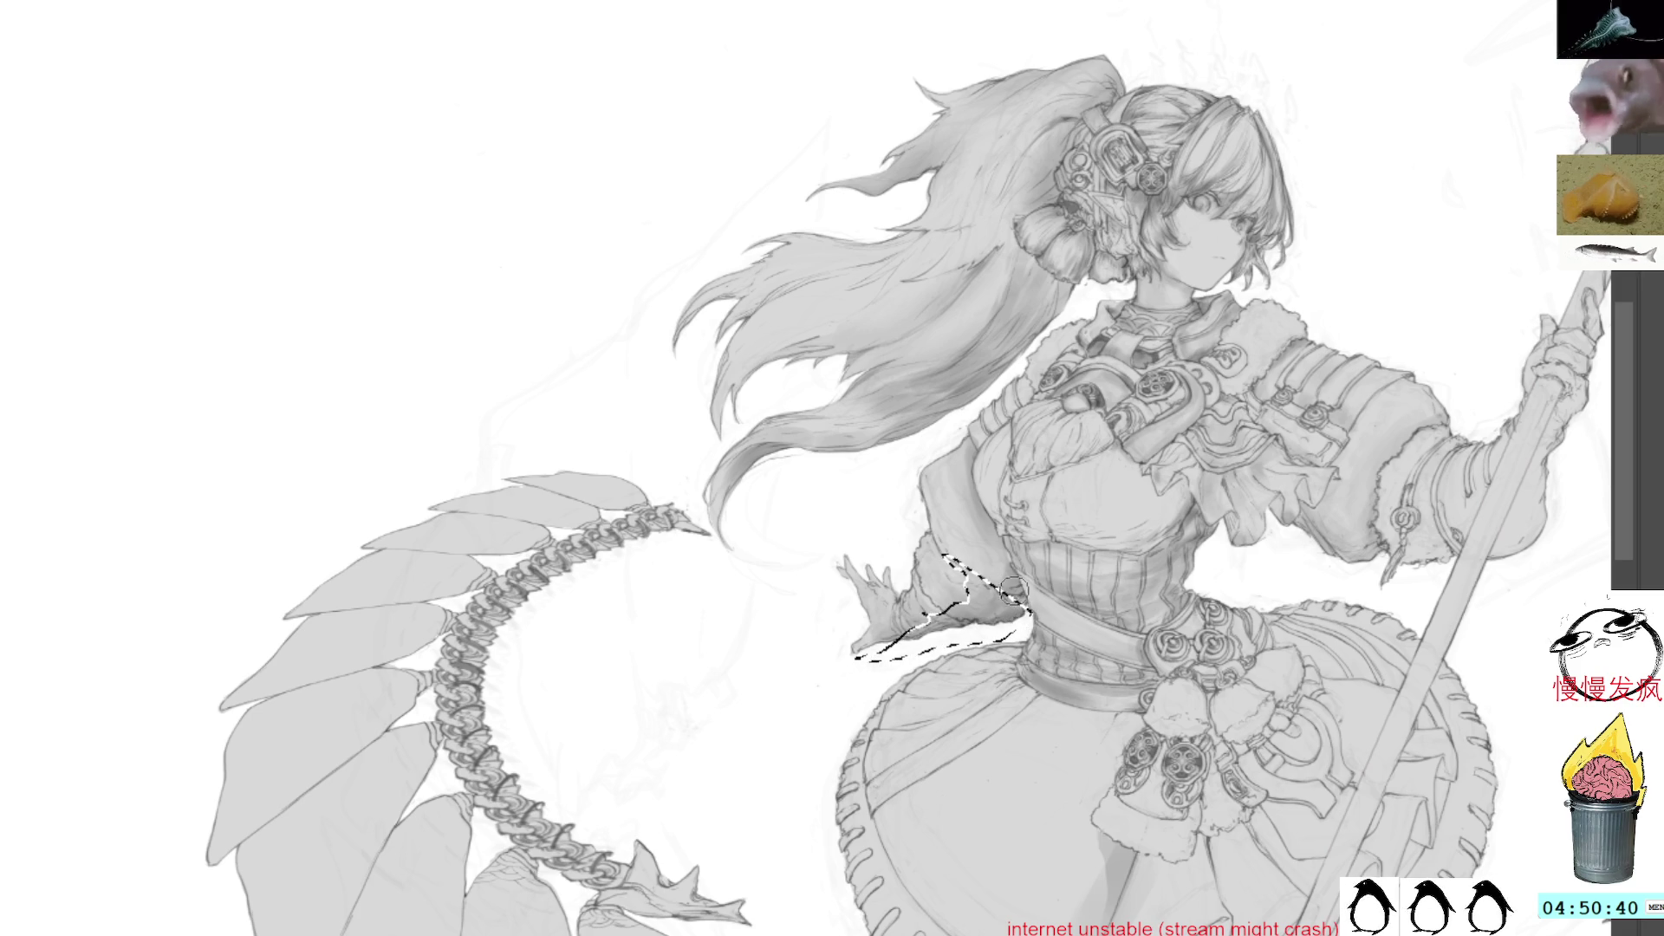
key("l")
left_click(1022, 575)
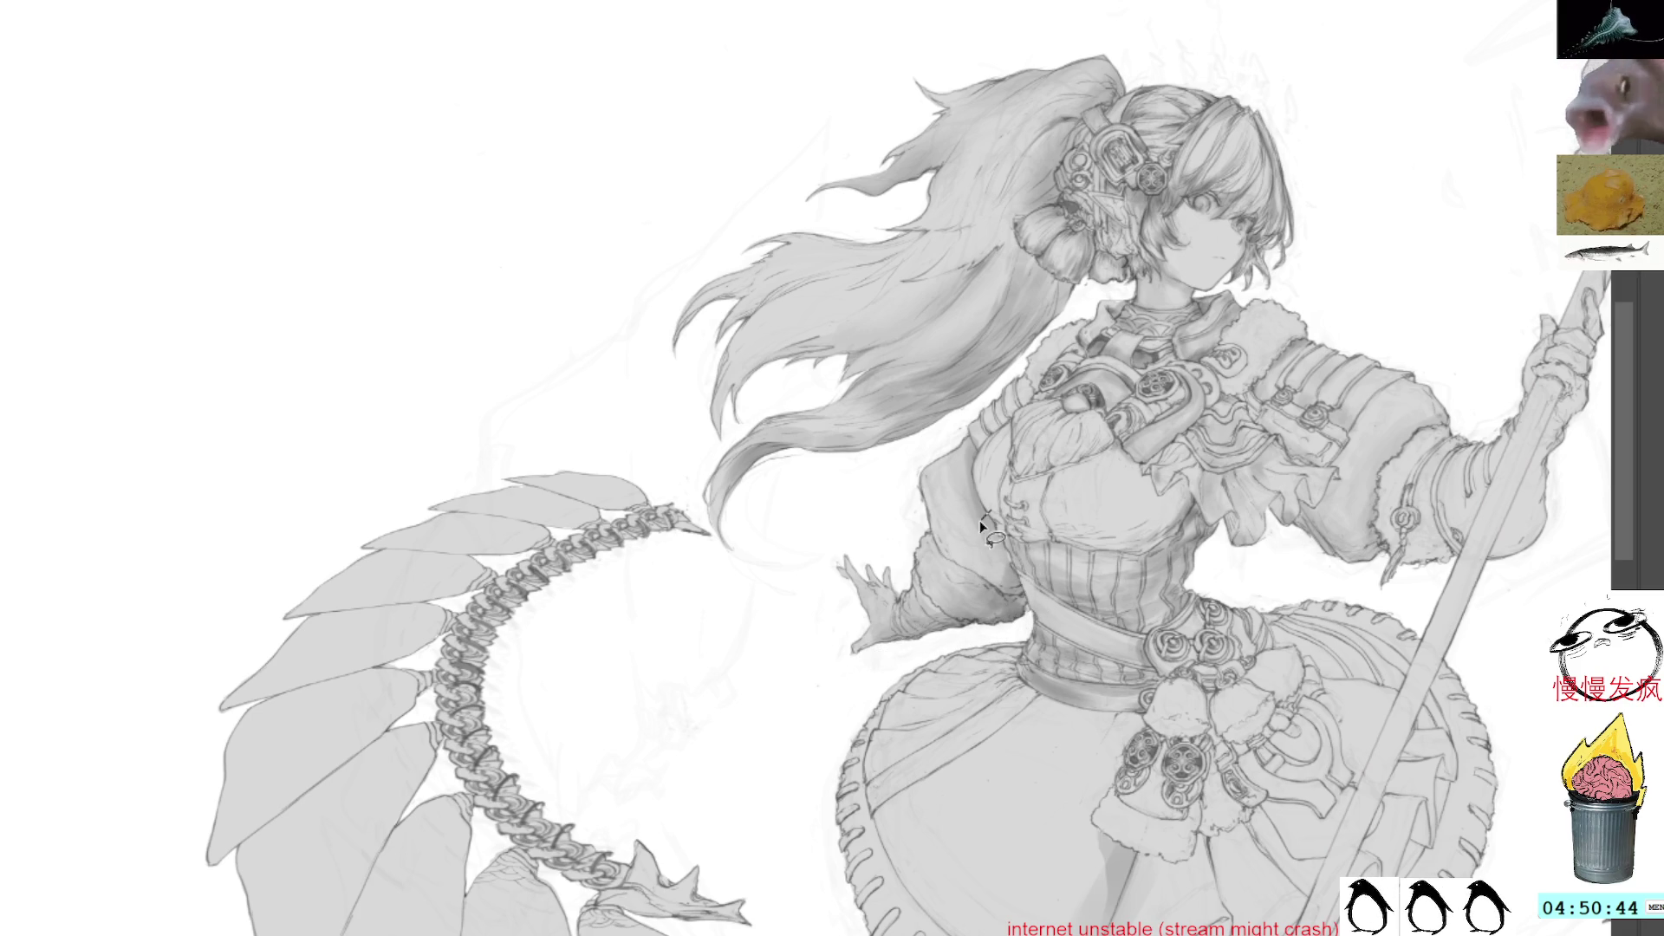
Lasso the left side of the torso, paint shading inside, then clear the selection
mouse_move(1014, 632)
left_mouse_down()
mouse_move(1040, 606)
mouse_move(993, 507)
left_mouse_up()
key("b")
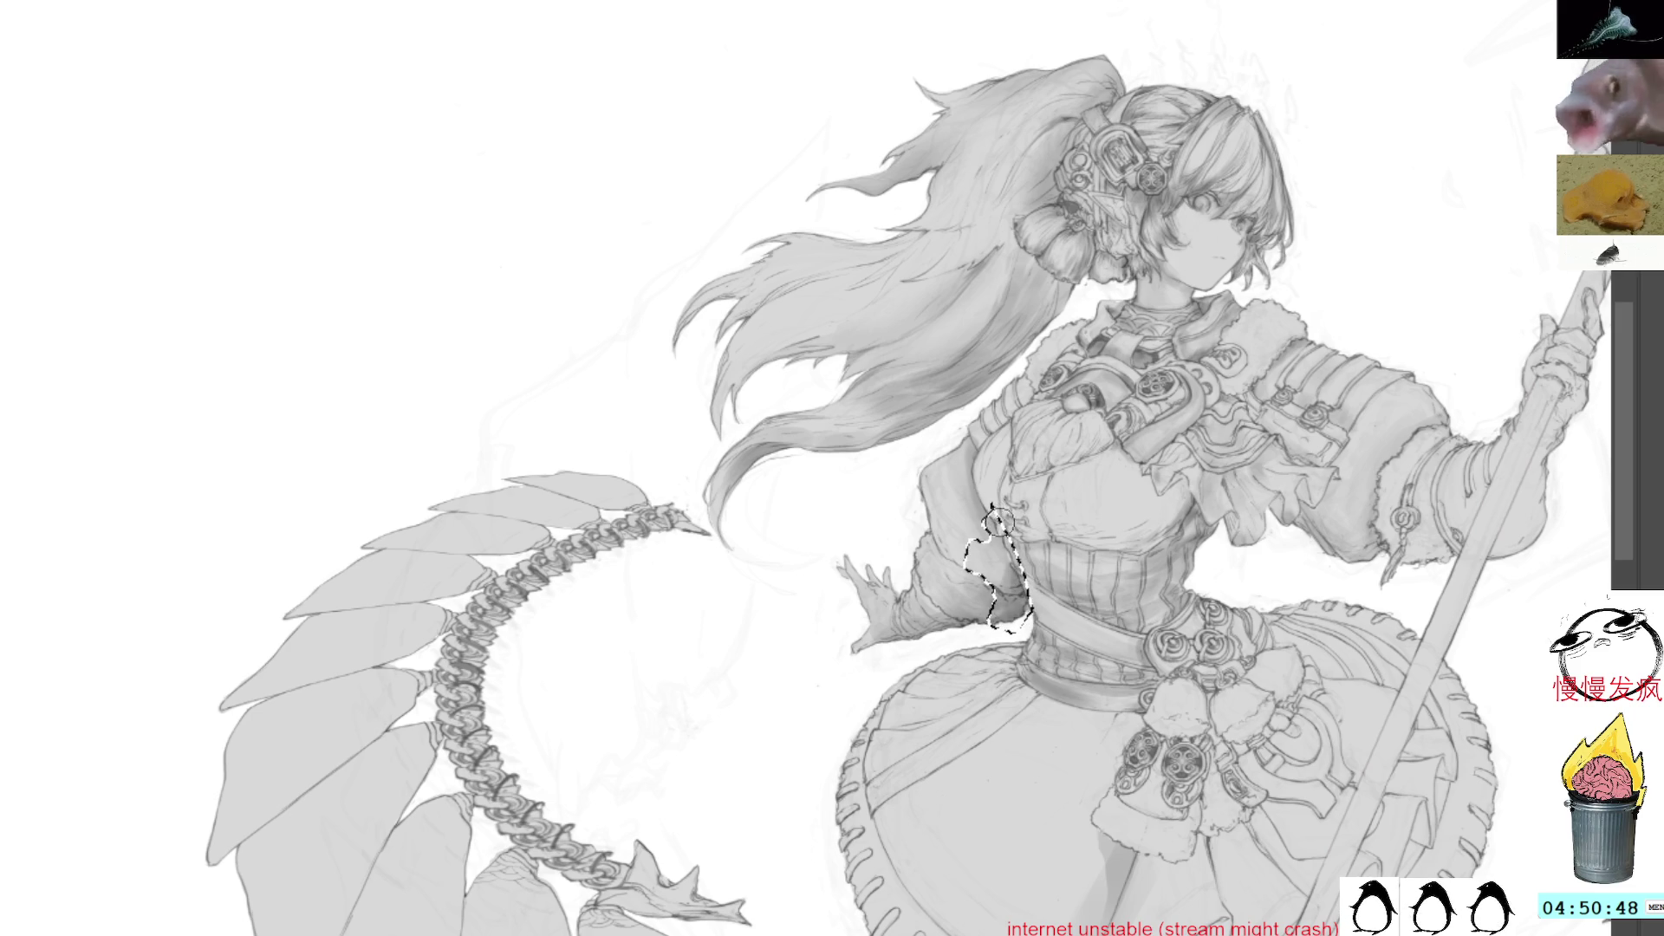
key("l")
left_click(985, 420)
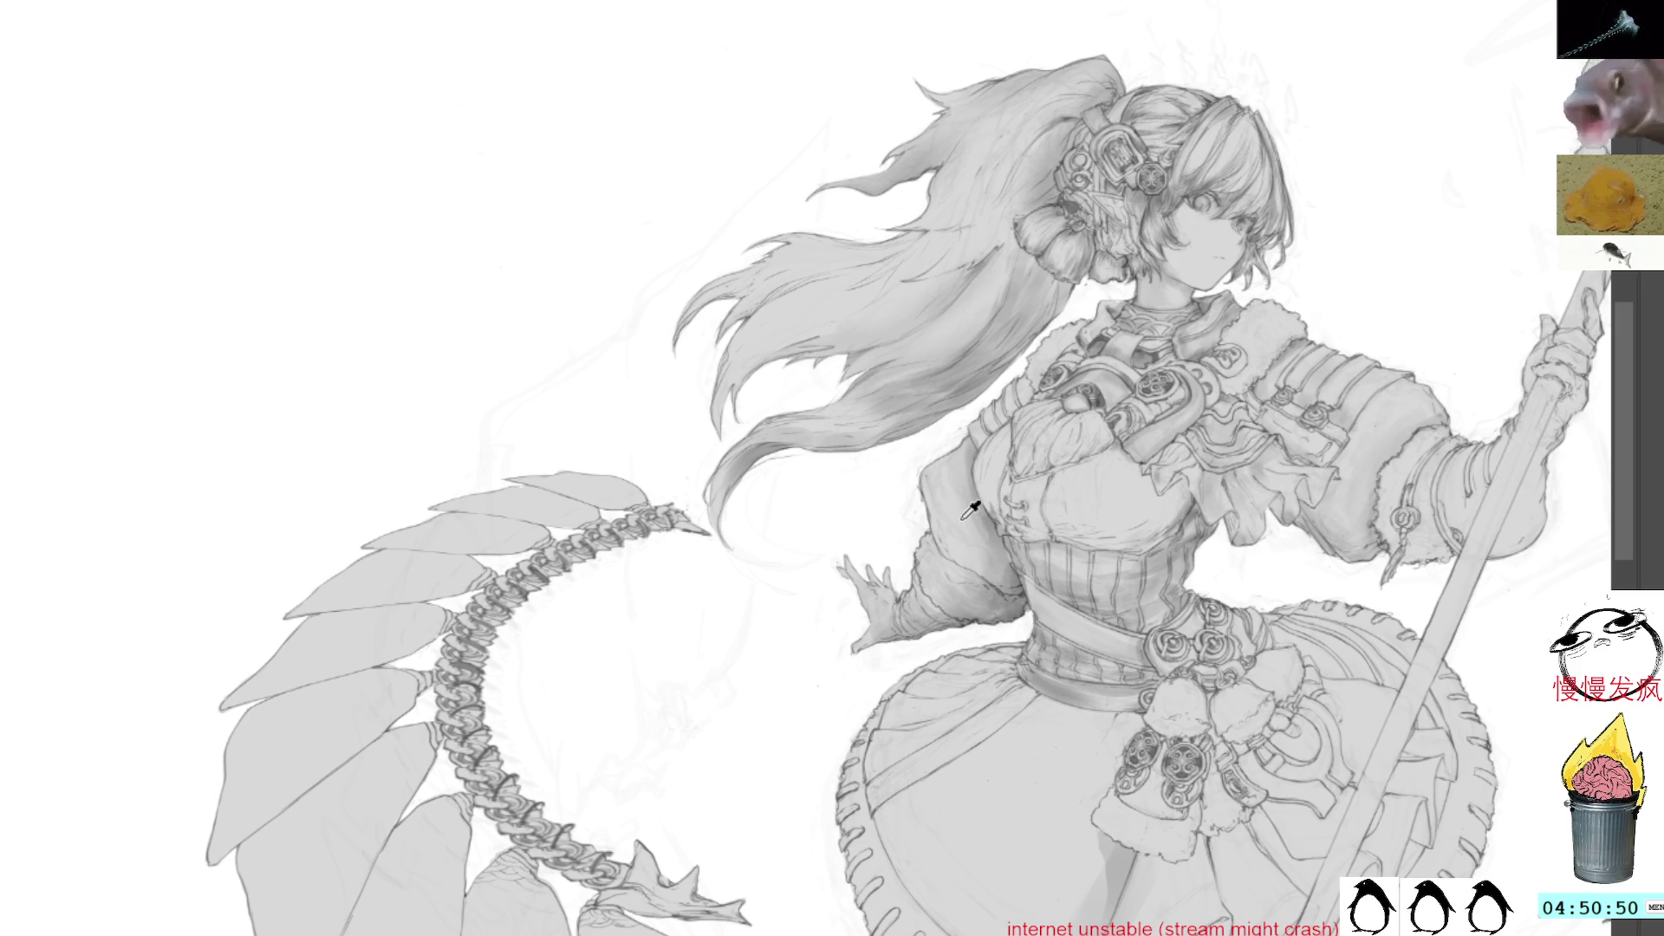
Lasso the left waist area, shade it with the brush, and deselect
key("b")
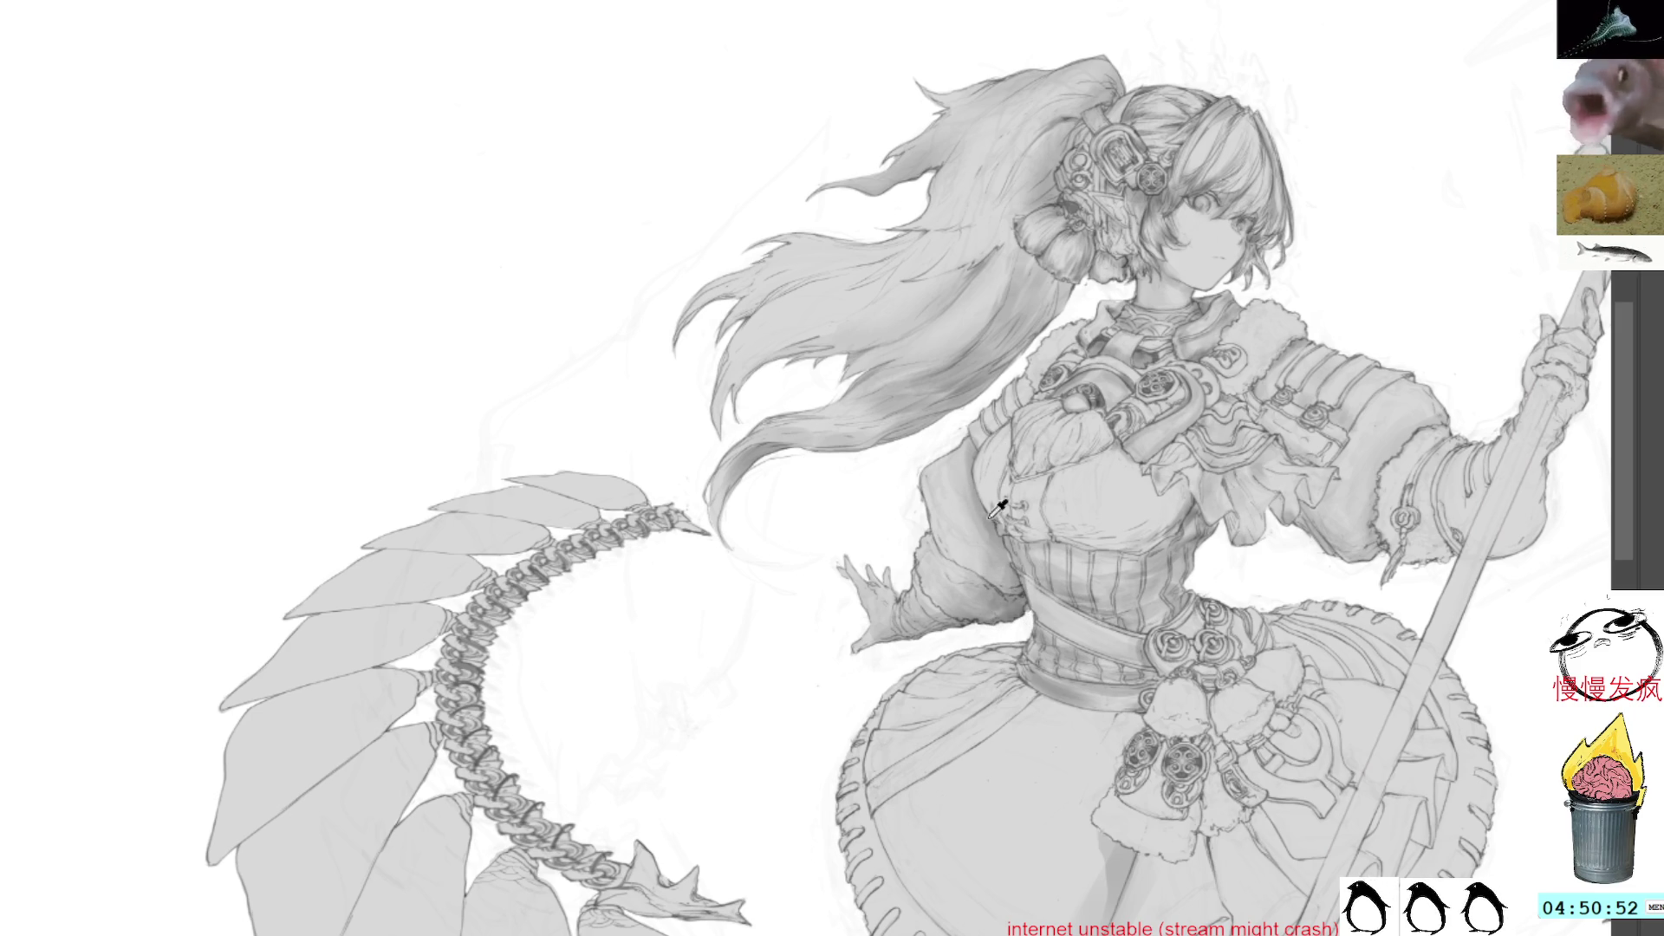
key("l")
mouse_move(939, 548)
left_mouse_down()
mouse_move(965, 601)
mouse_move(1015, 633)
left_mouse_up()
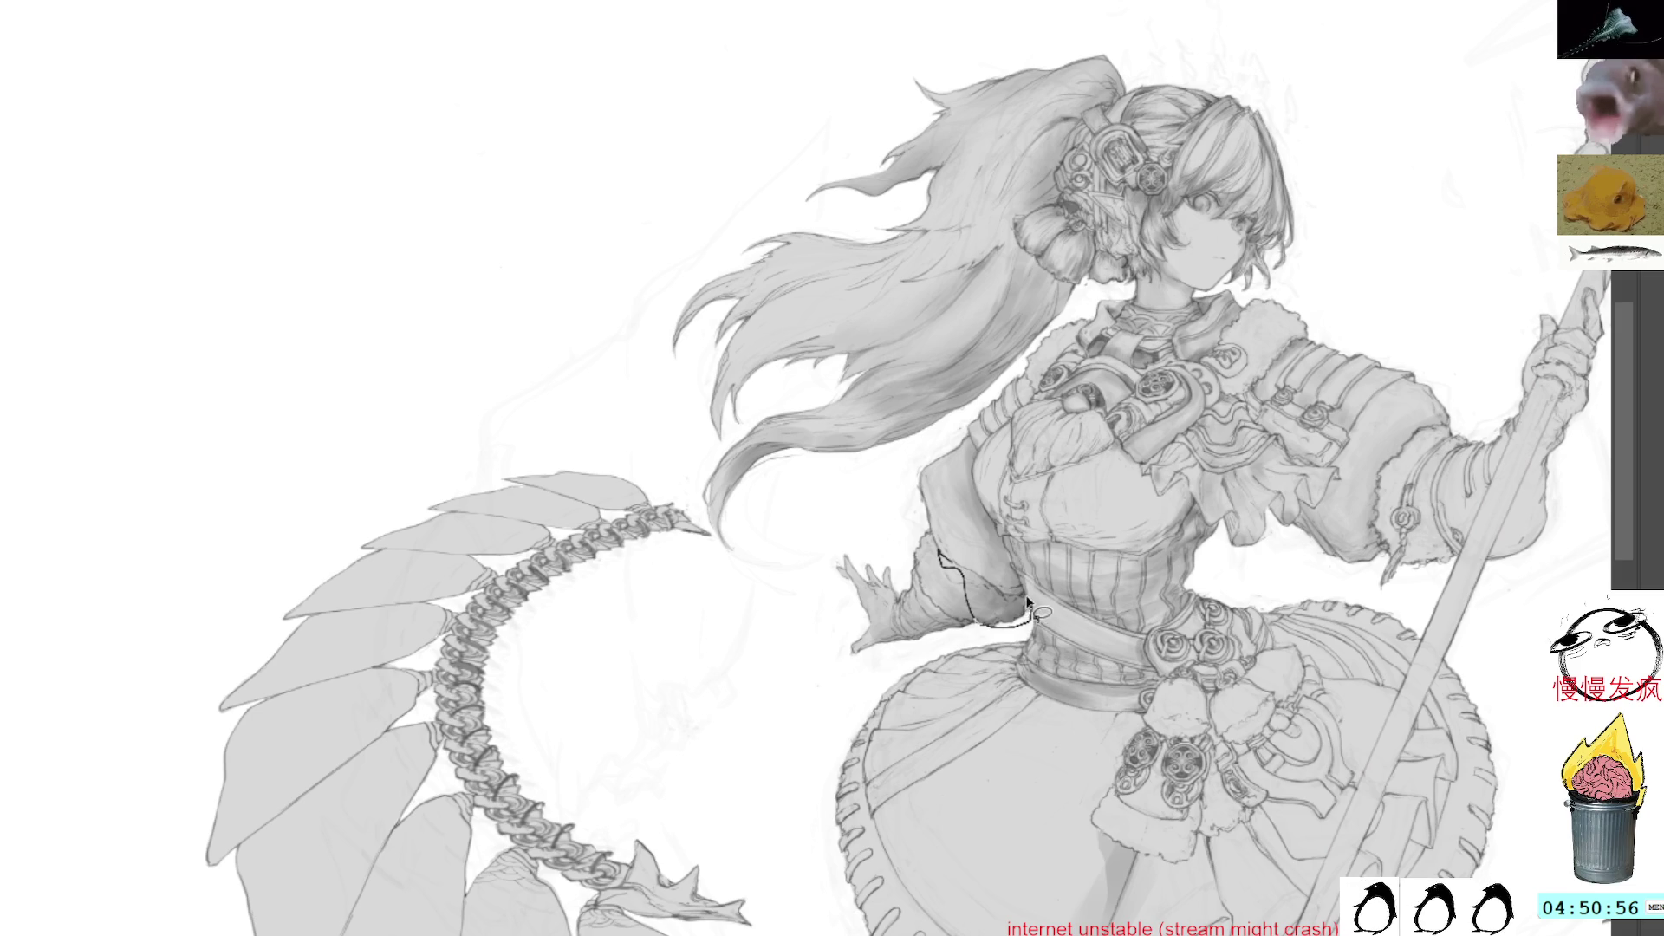
left_click_drag(947, 561, 942, 553)
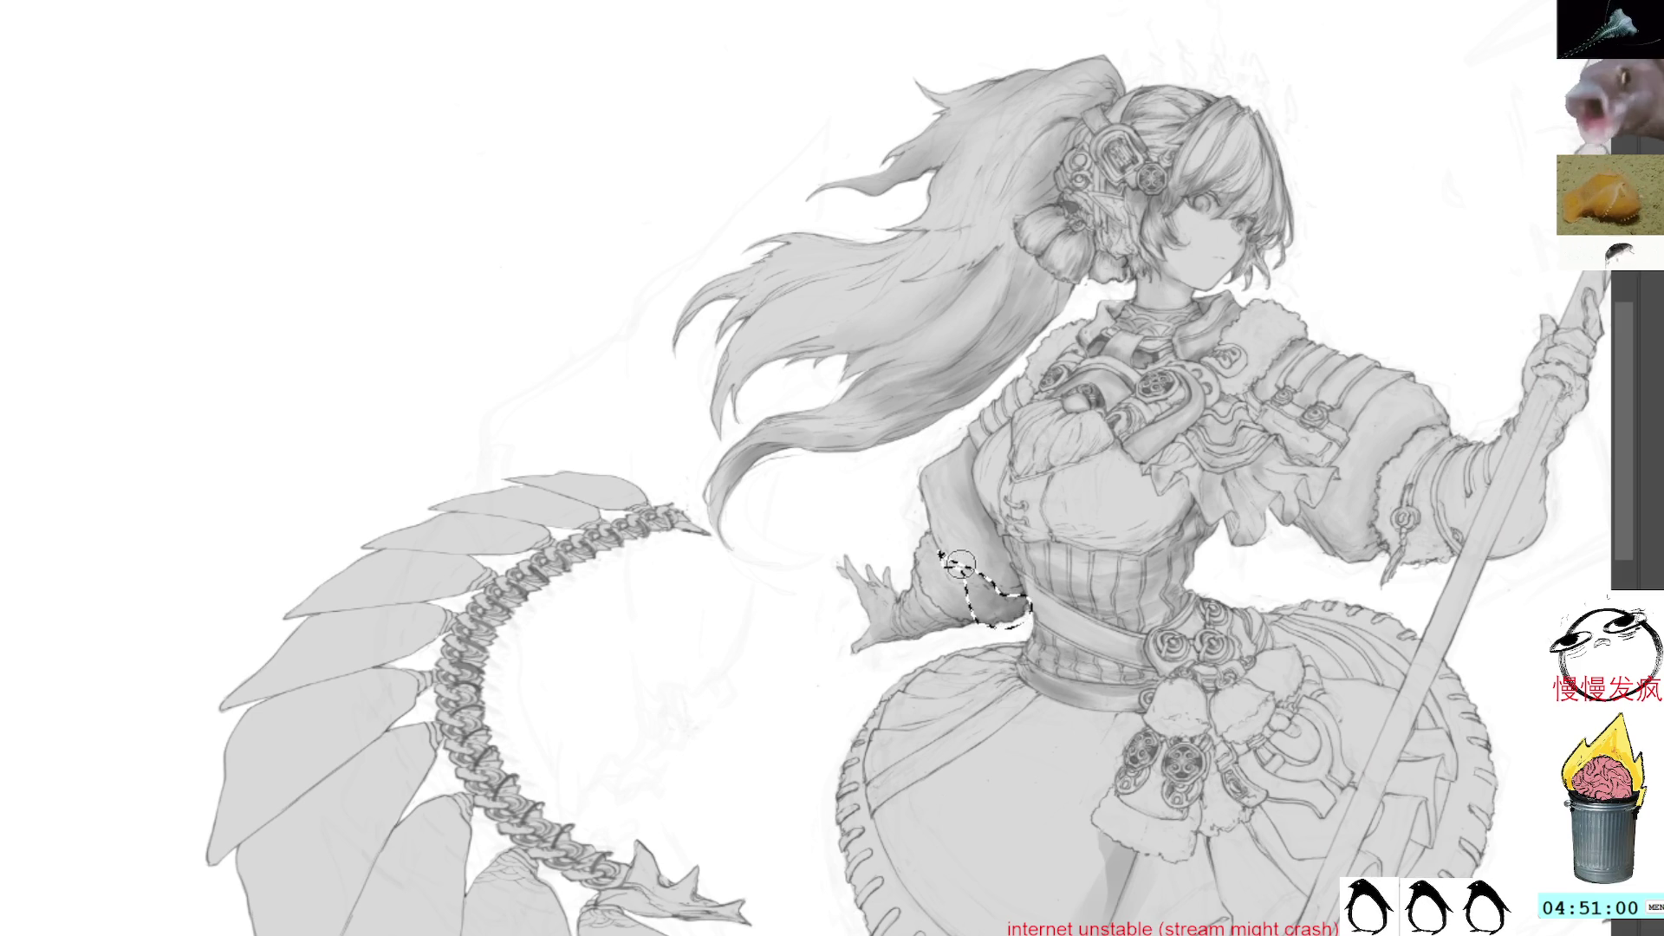
key("b")
key("ctrl+d")
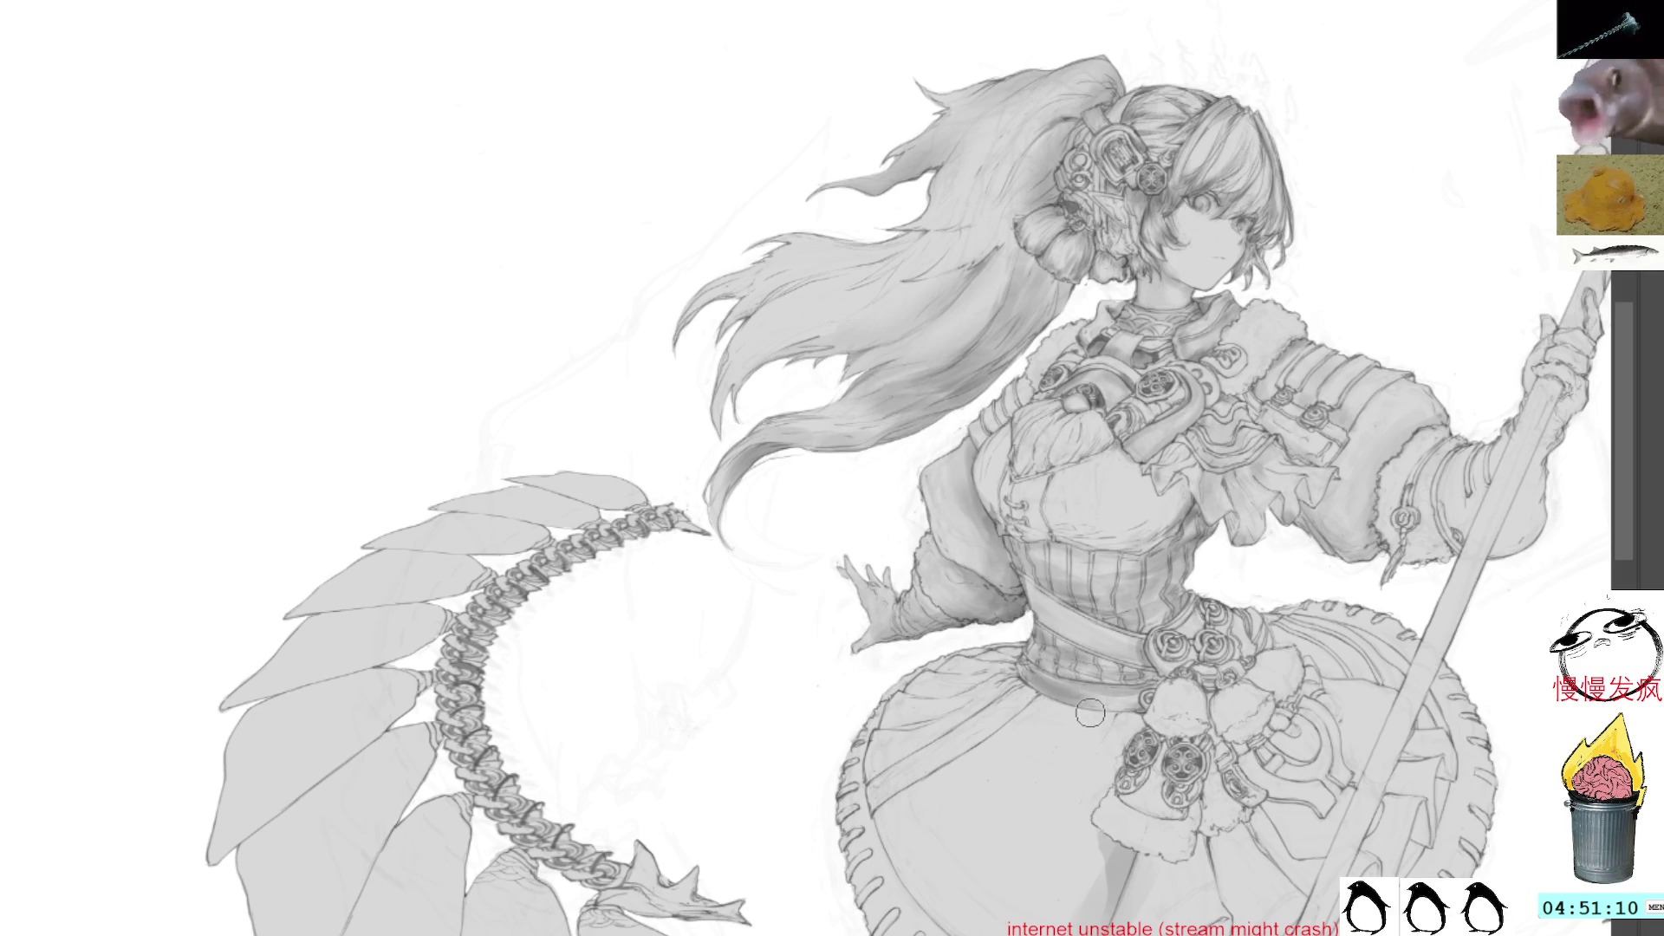
Draw a dark line along the skirt's upper edge and lighten the waistband with a soft stroke
scroll(1075, 724, "down", 1)
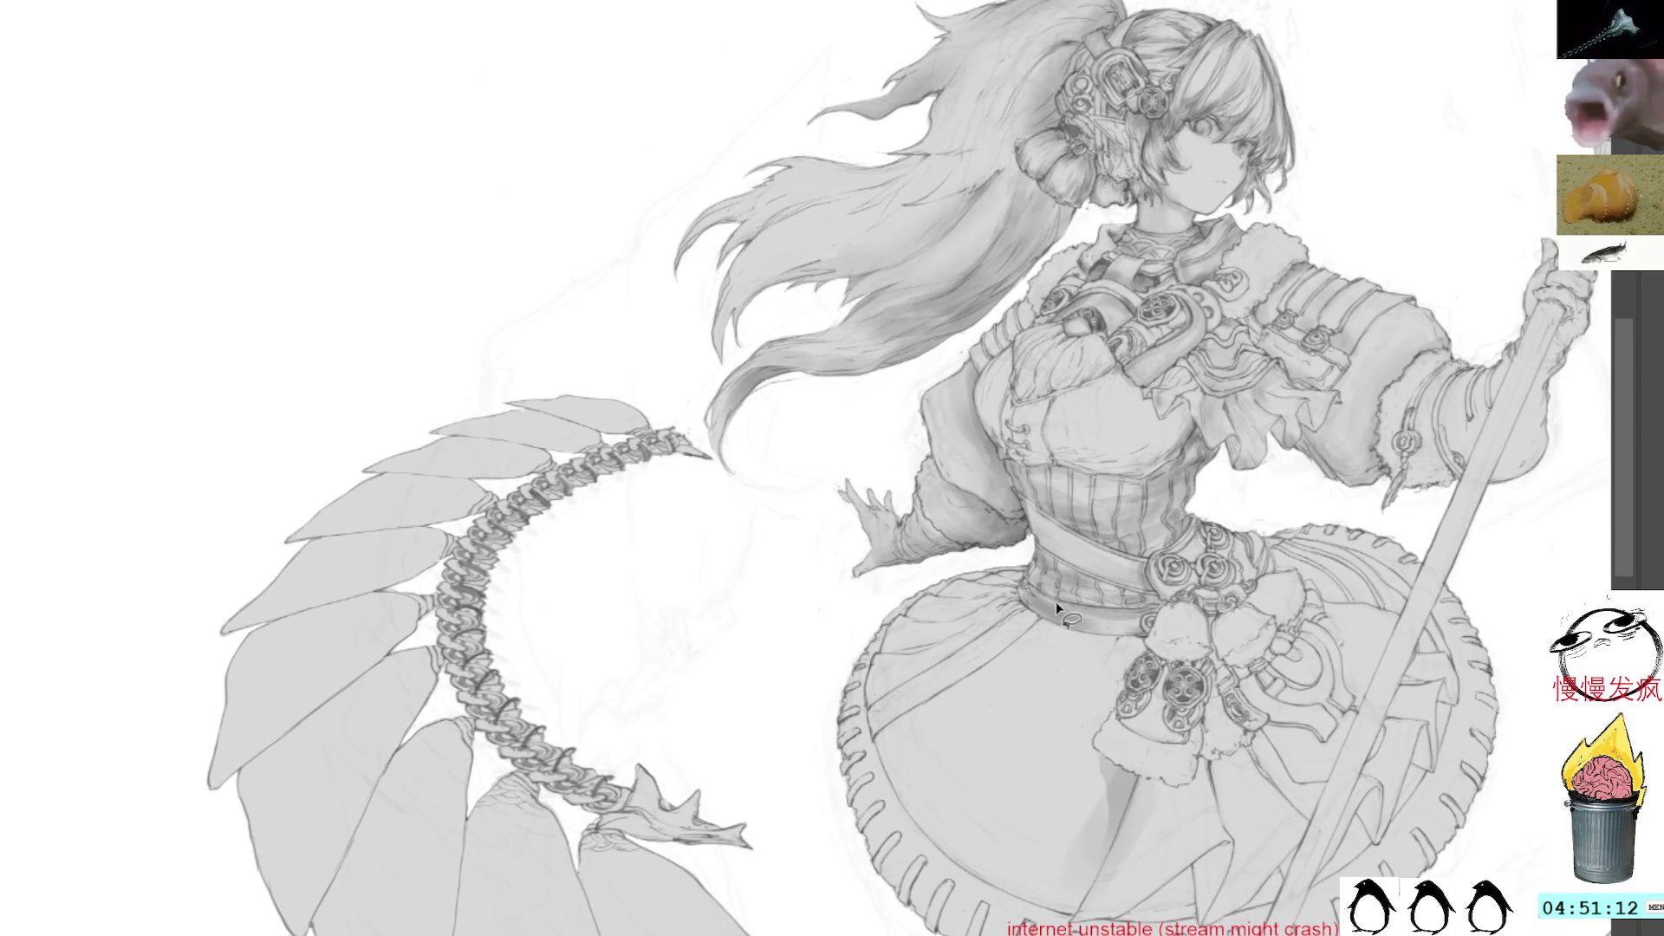
mouse_move(1021, 609)
left_mouse_down()
mouse_move(869, 730)
mouse_move(910, 719)
mouse_move(1040, 617)
left_mouse_up()
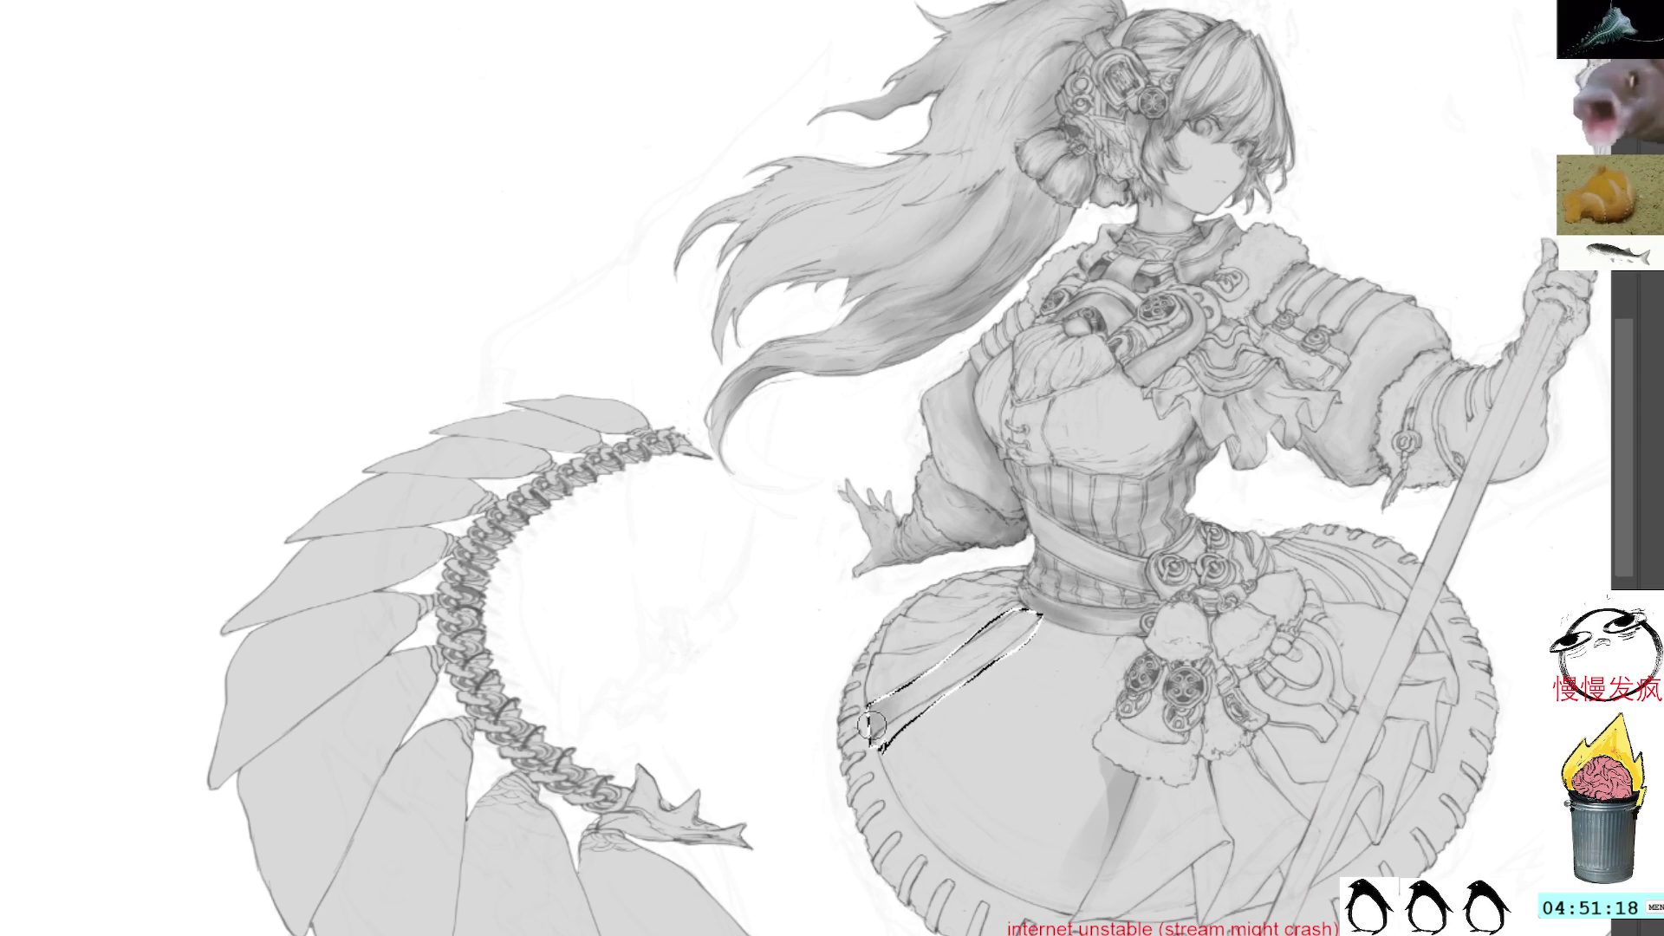
key("ctrl+d")
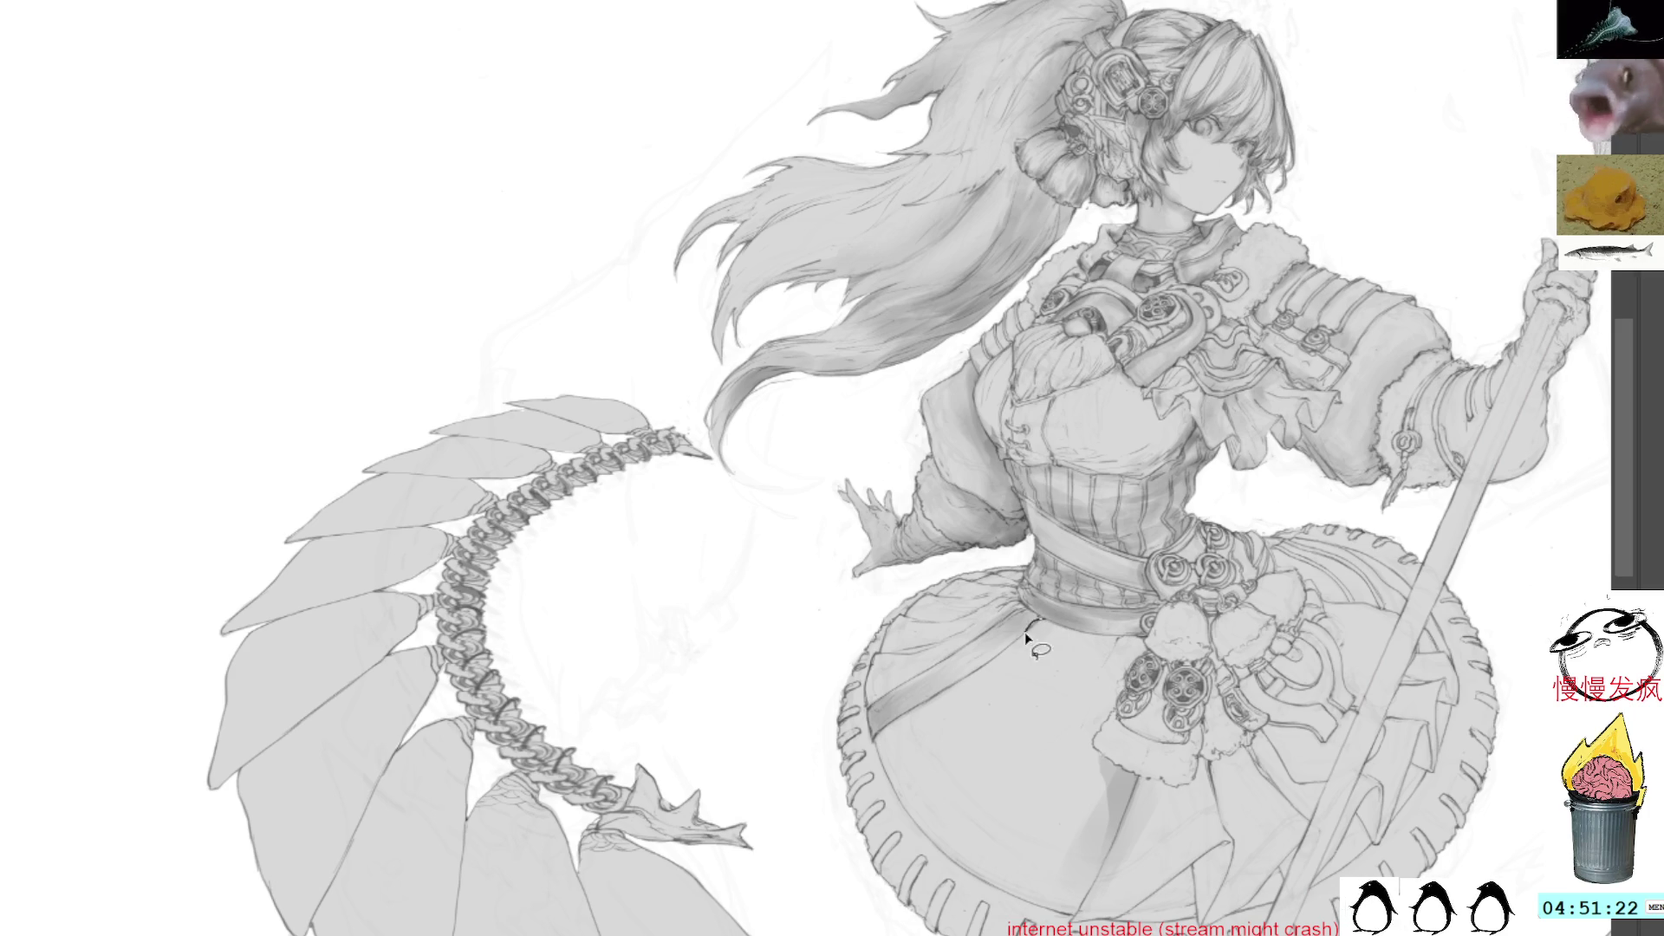
left_click_drag(1009, 650, 1042, 621)
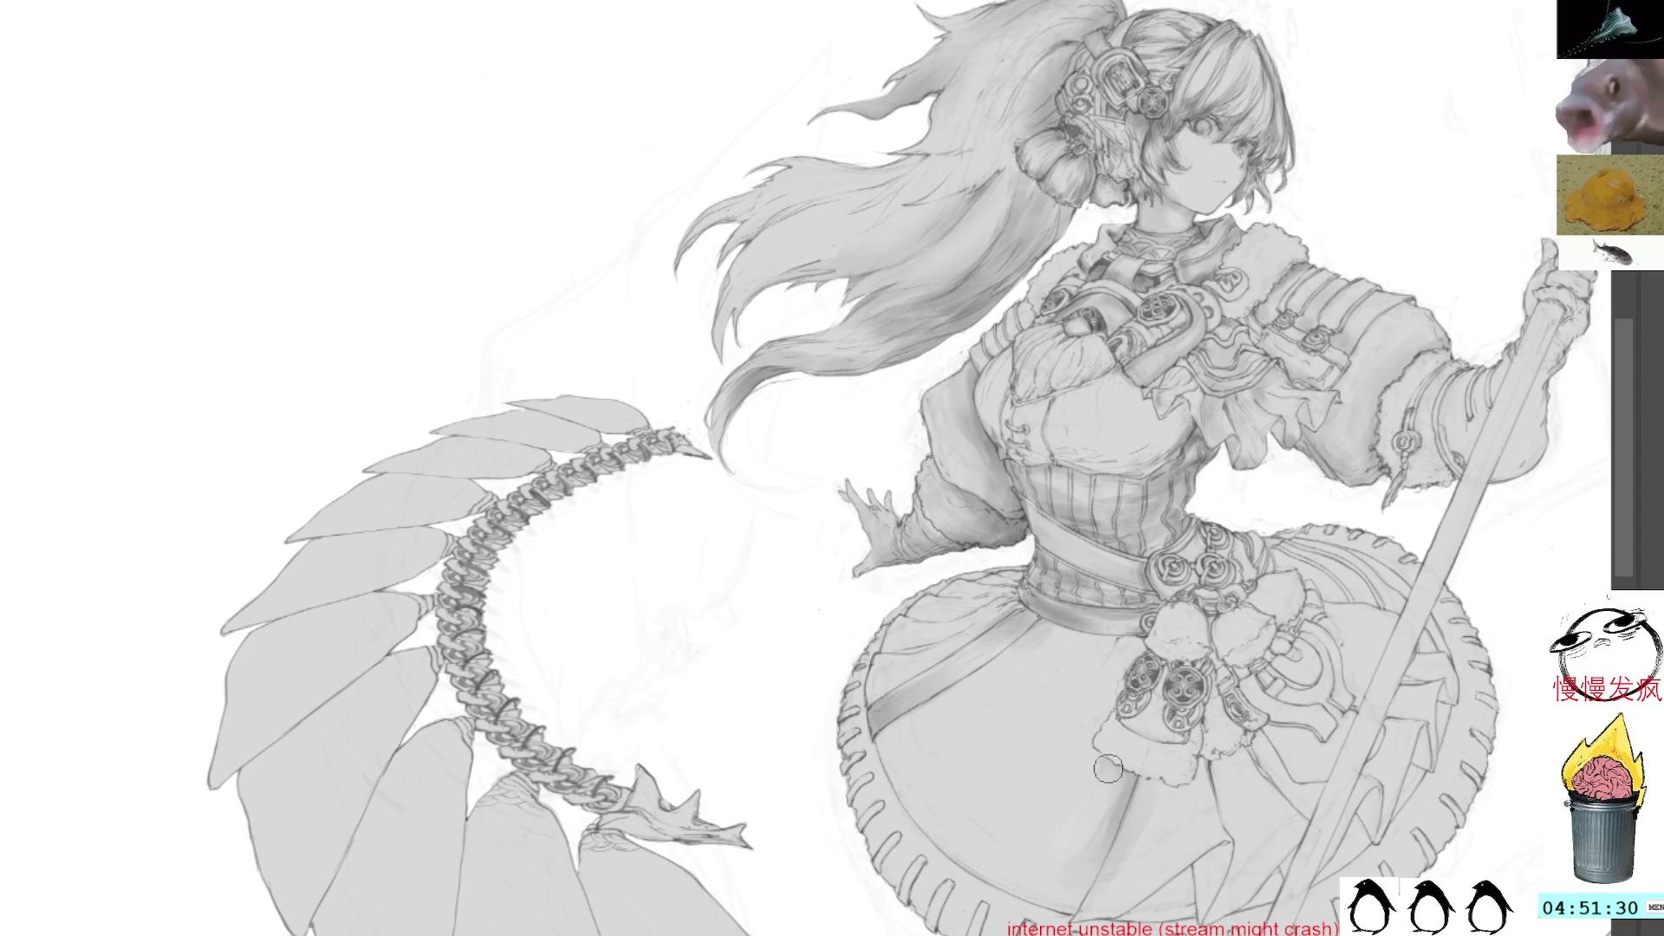
Rotate the canvas, lasso and shade a skirt panel, then reset the view upright
mouse_move(1113, 609)
left_mouse_down()
mouse_move(1335, 616)
mouse_move(1155, 481)
left_mouse_up()
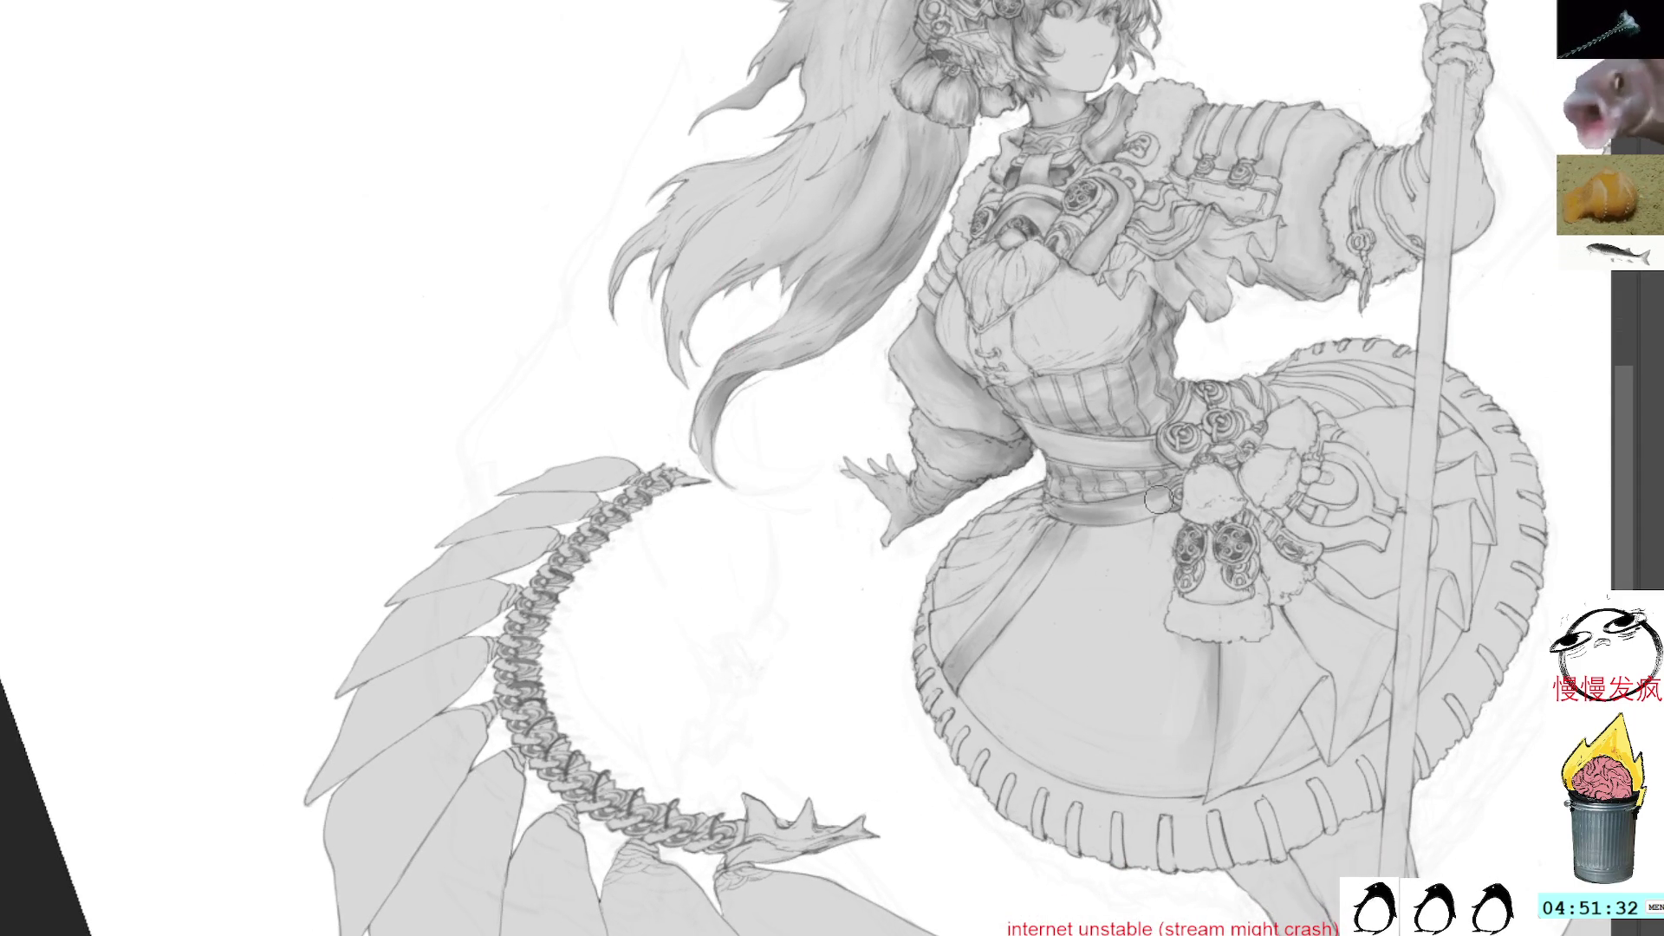
mouse_move(1117, 642)
left_mouse_down()
mouse_move(1034, 718)
mouse_move(960, 700)
mouse_move(1088, 539)
left_mouse_up()
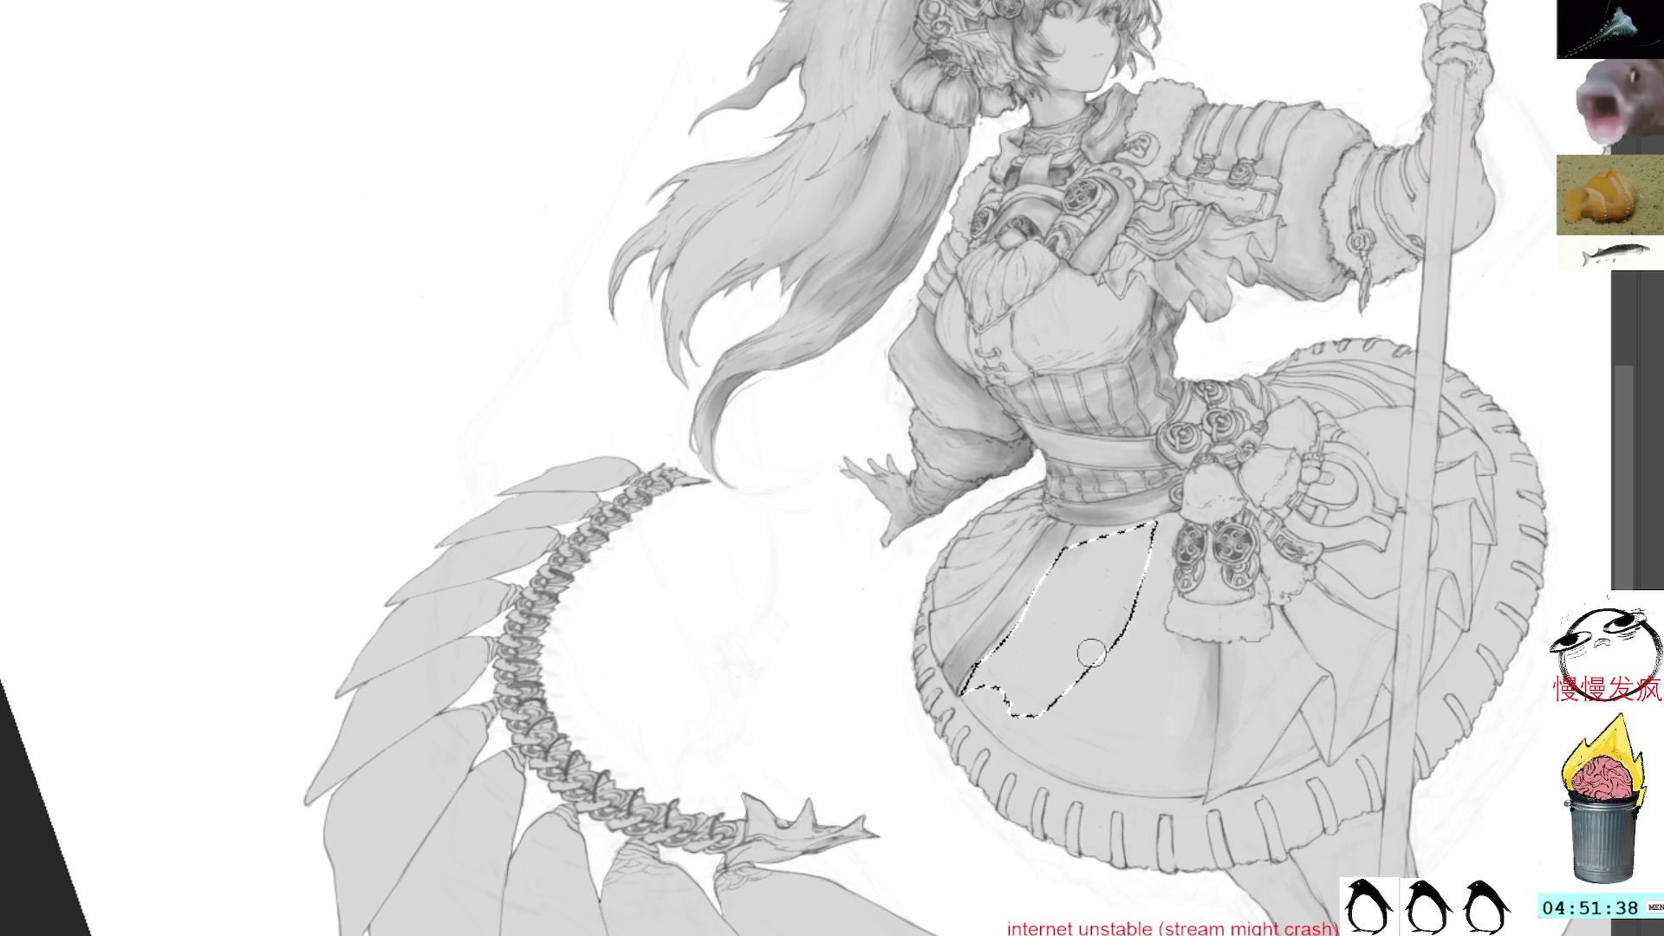
left_click_drag(1285, 555, 1120, 497)
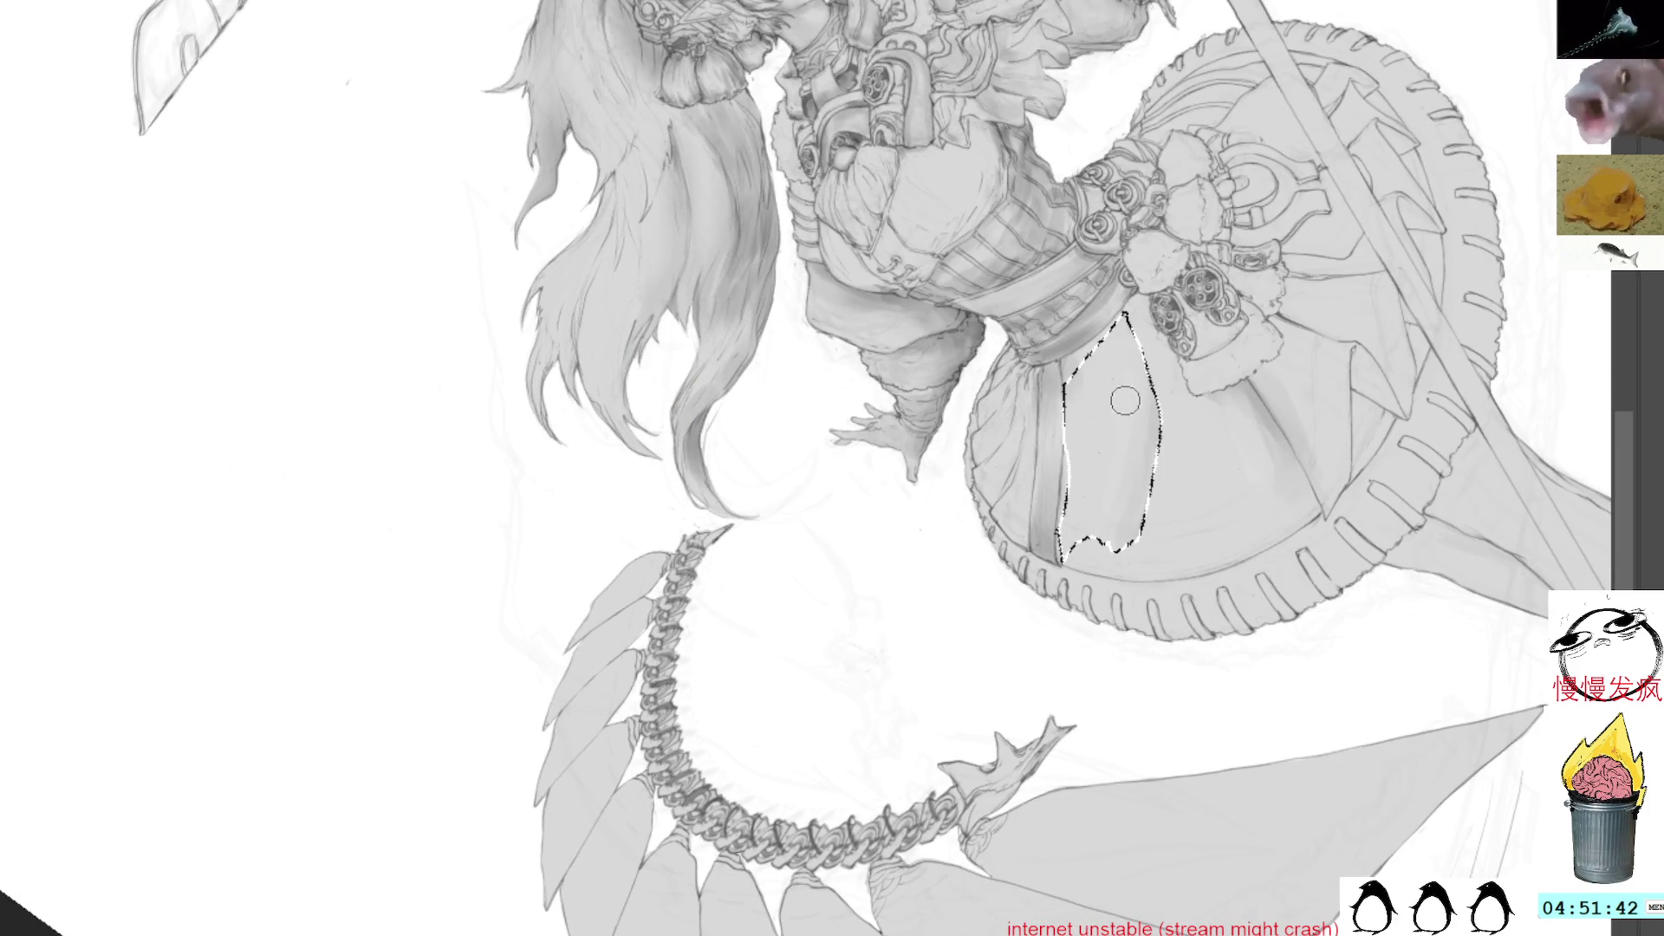
key("ctrl+d")
left_click_drag(1212, 380, 1152, 514)
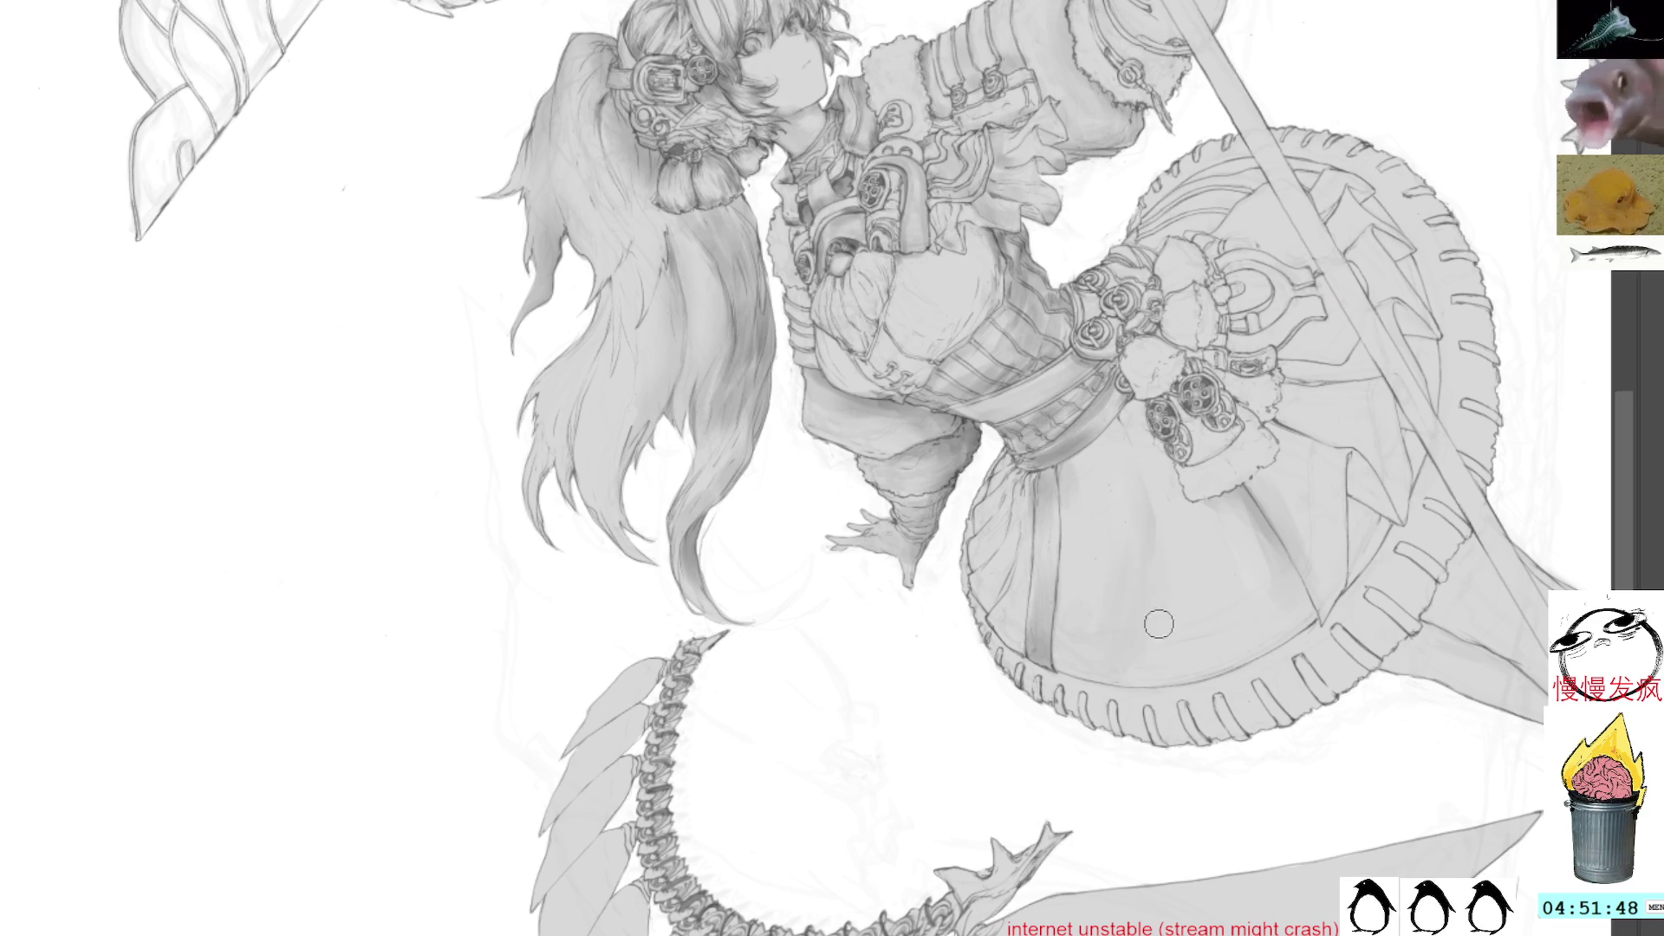
key("ctrl+0")
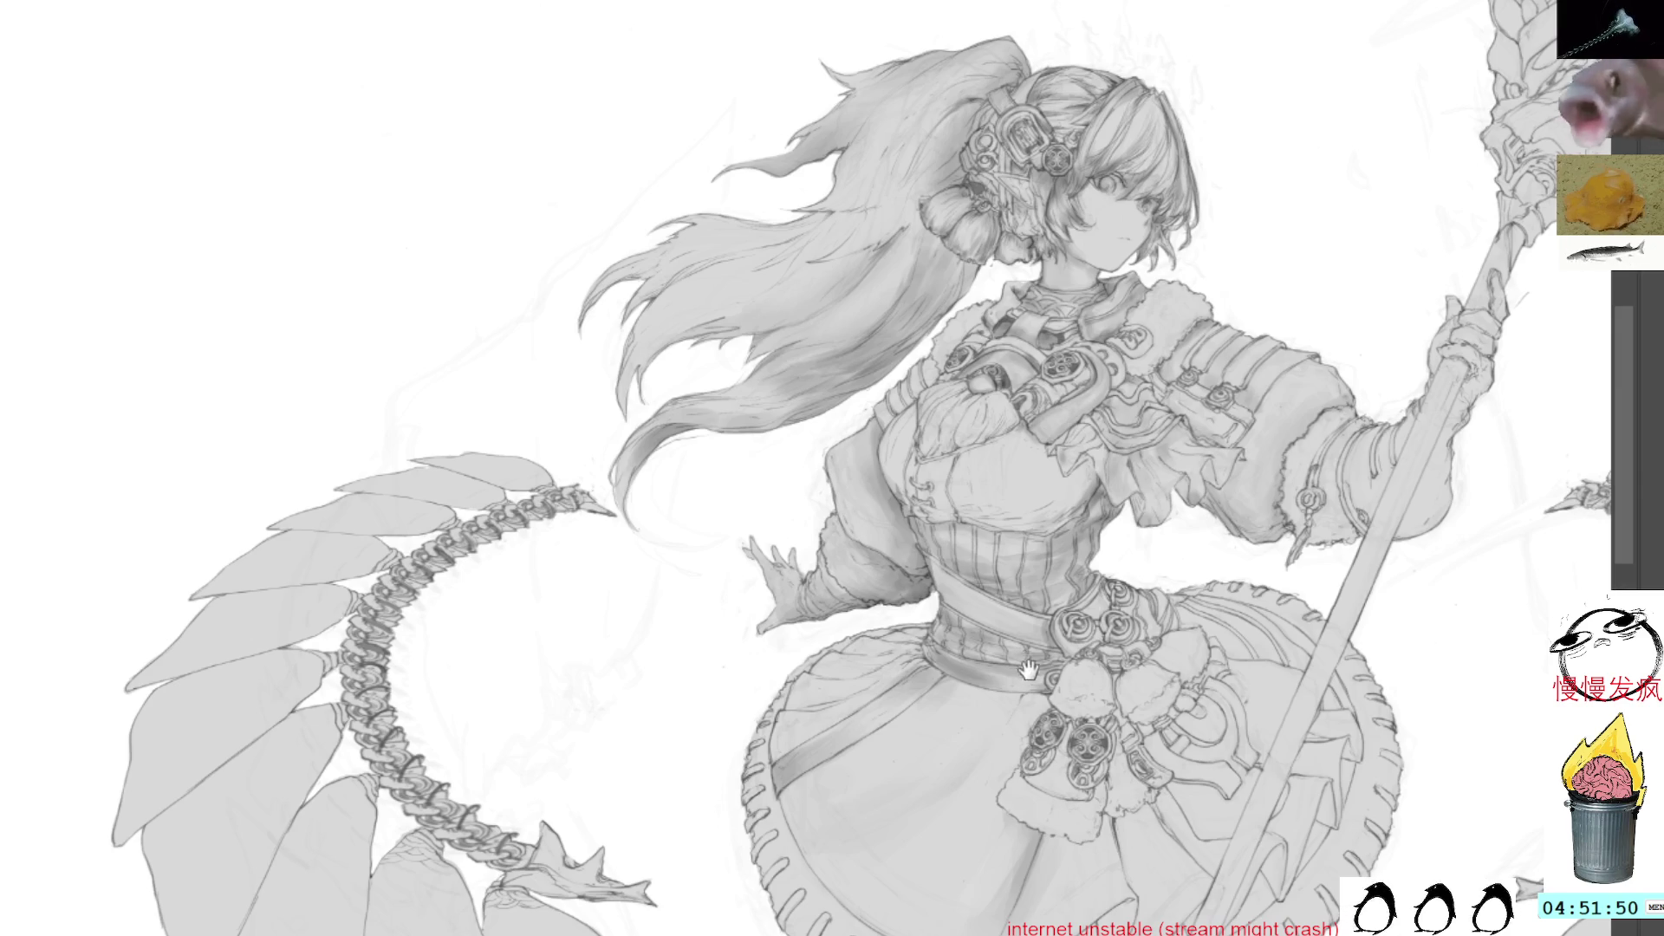
Rotate the view so the staff stands vertical, sample a belt tone, and shade a darker band down the skirt
left_click_drag(1025, 661, 1140, 481)
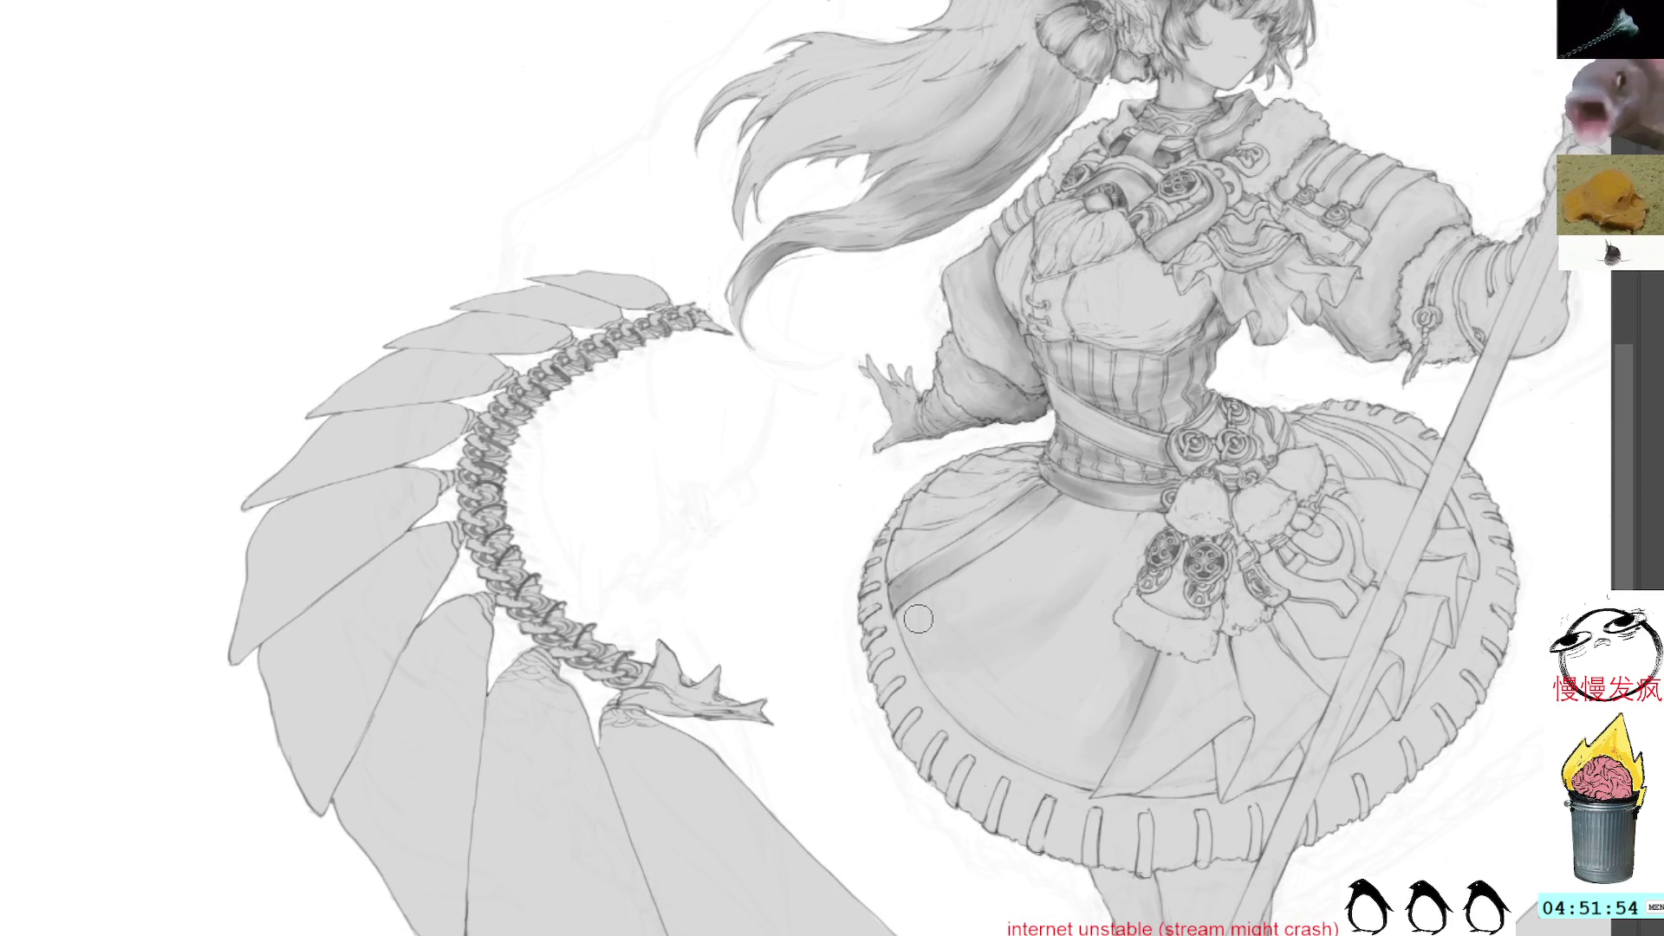
key("4")
key("4")
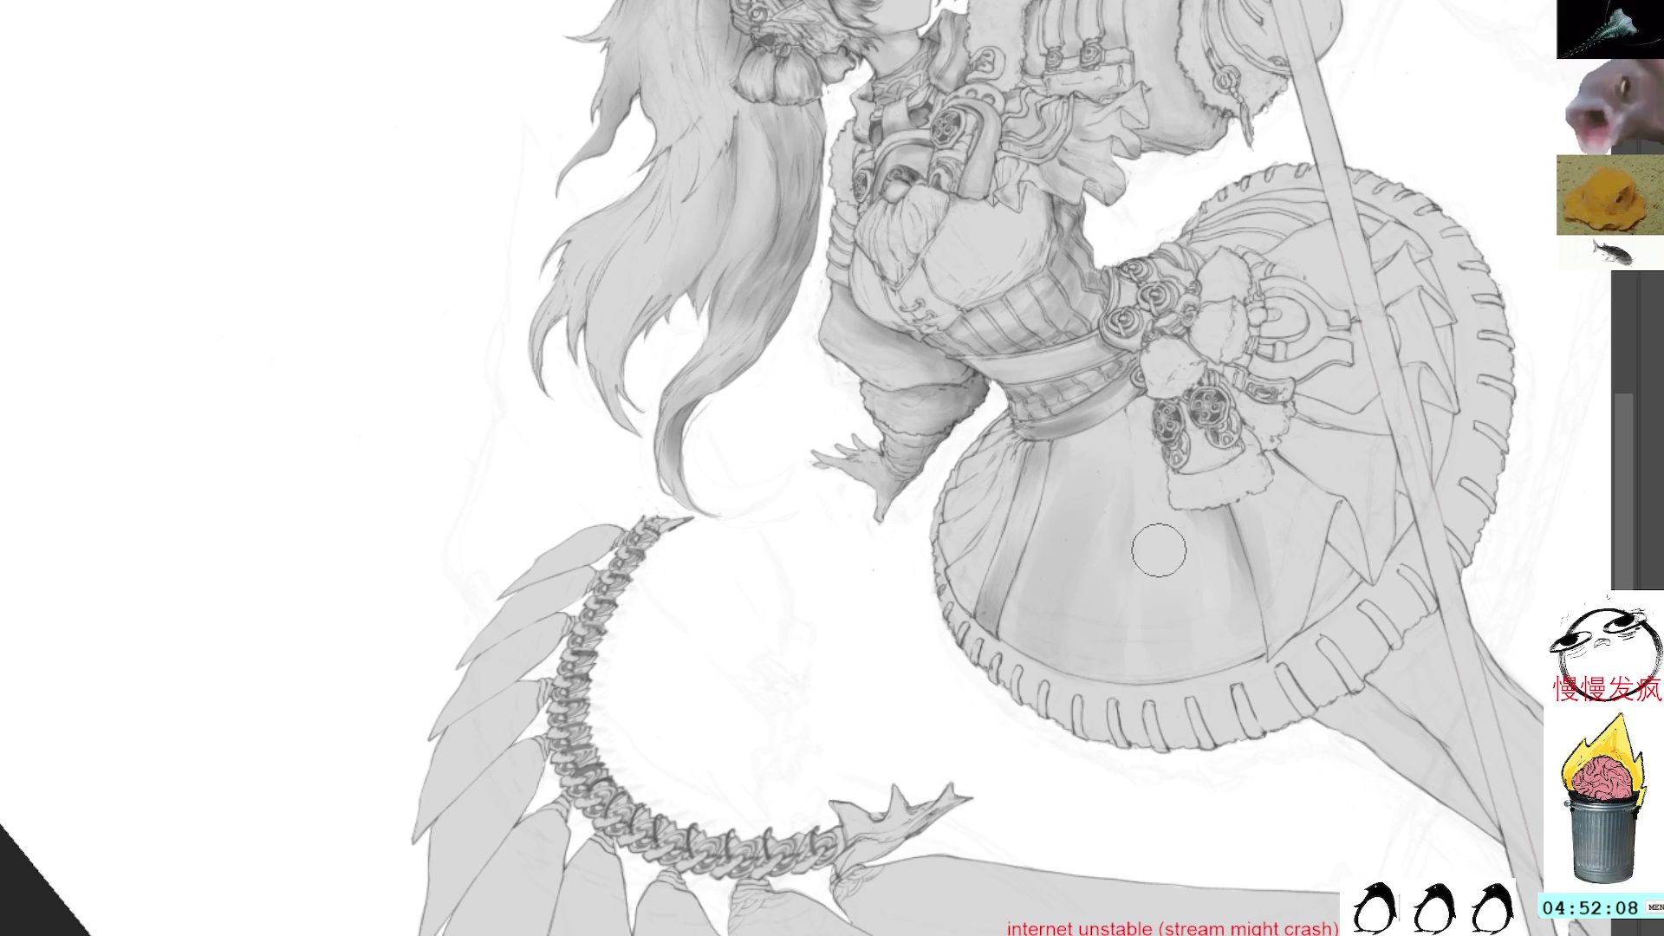
left_click_drag(1439, 247, 1155, 498)
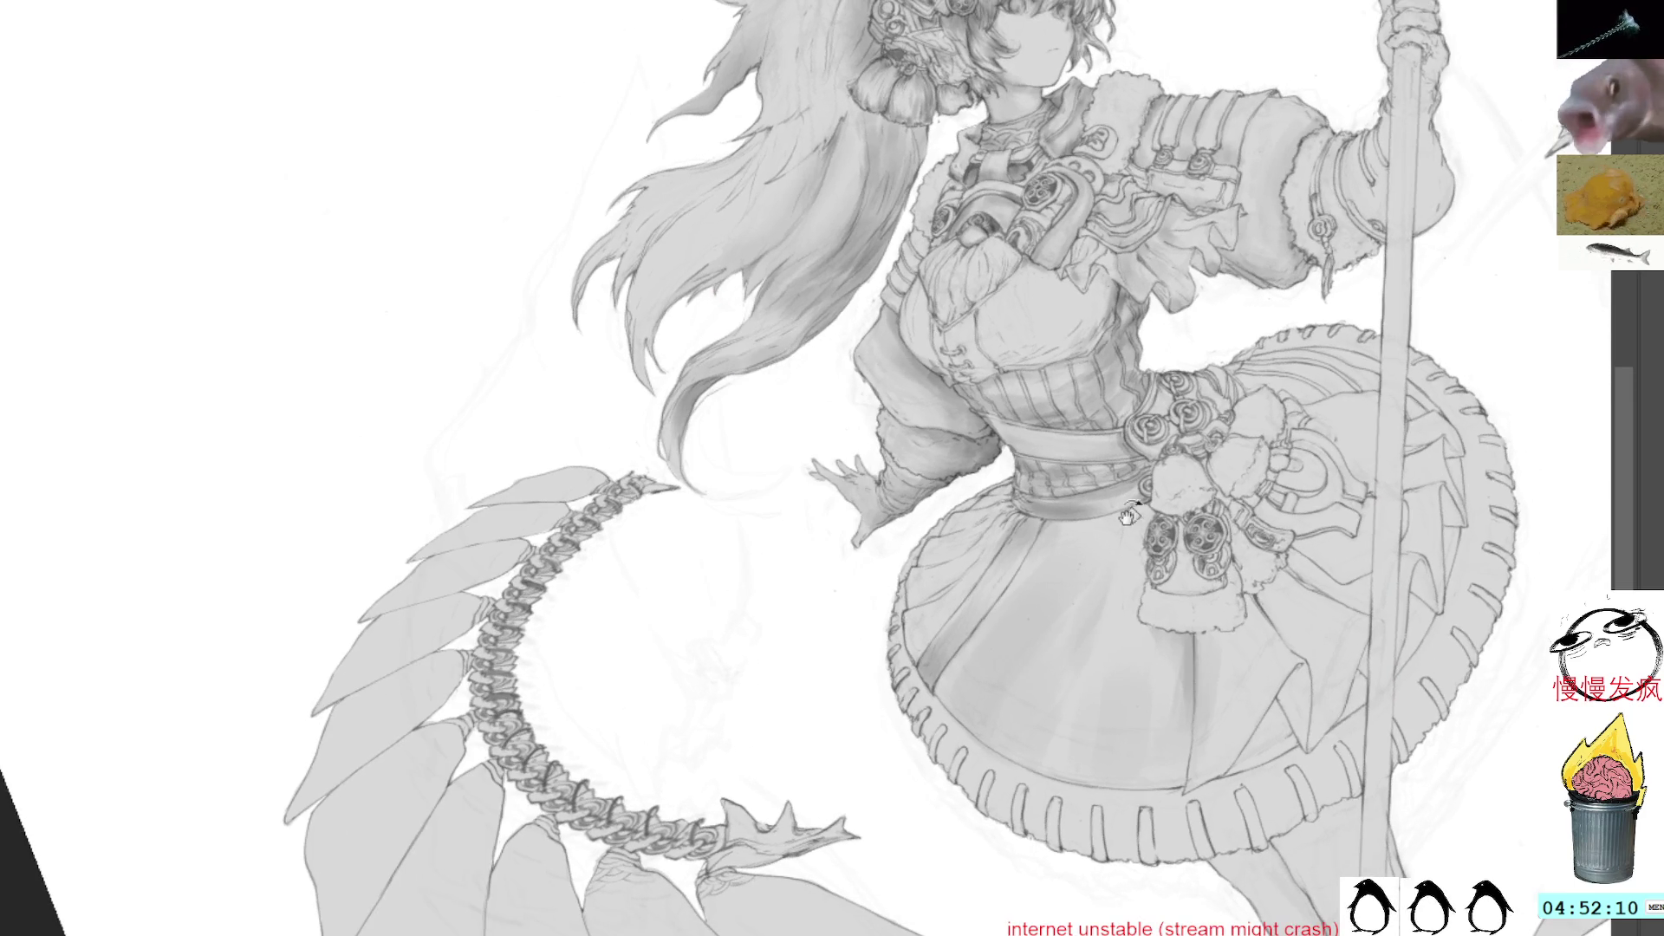
left_click(1136, 502, "ctrl")
left_click(1214, 533, "ctrl")
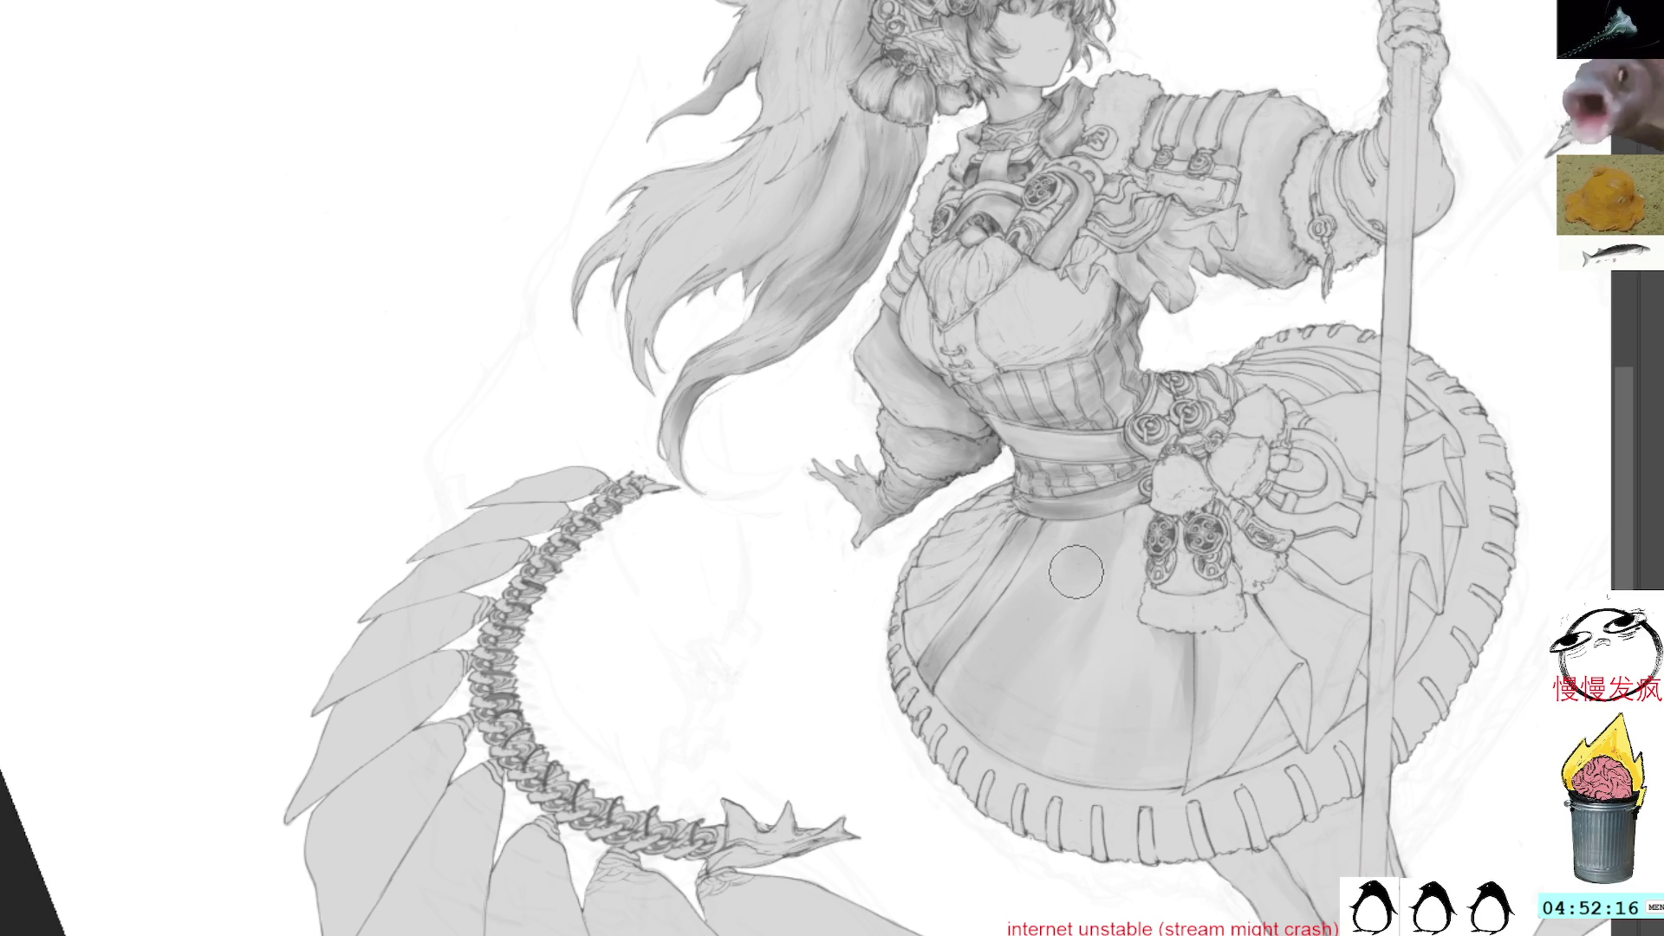
left_click_drag(1075, 598, 1027, 702)
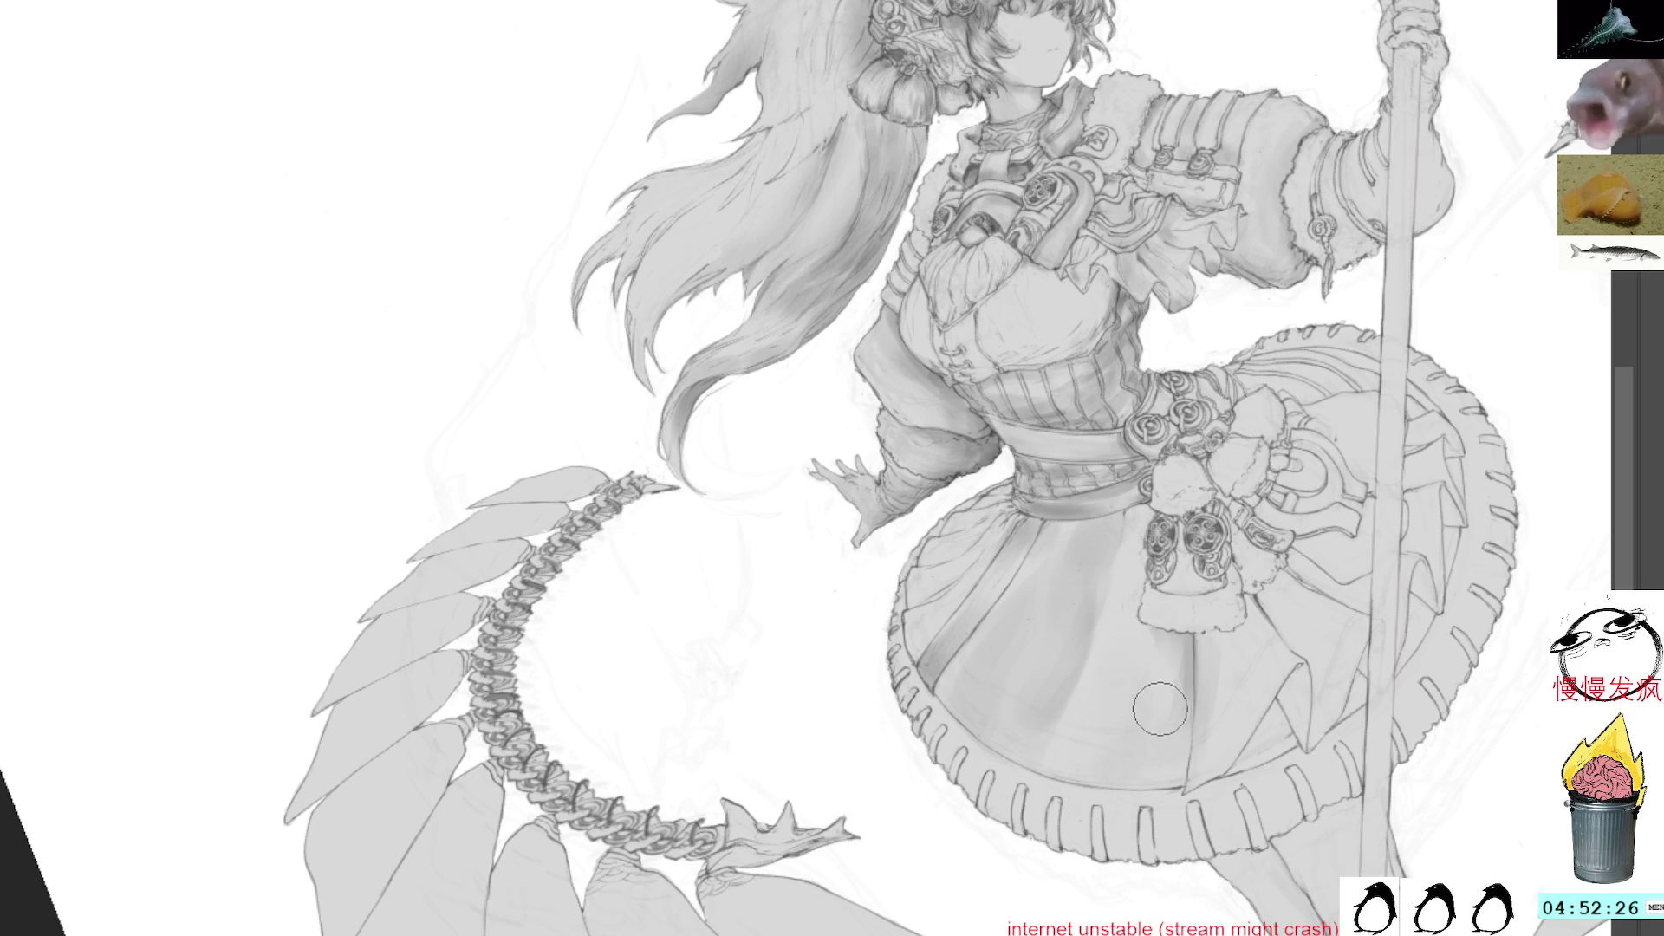
Lasso a fold on the skirt front, paint shading inside, deselect and pick a grey from the skirt
mouse_move(1172, 784)
left_mouse_down()
mouse_move(1164, 709)
mouse_move(1120, 704)
left_mouse_up()
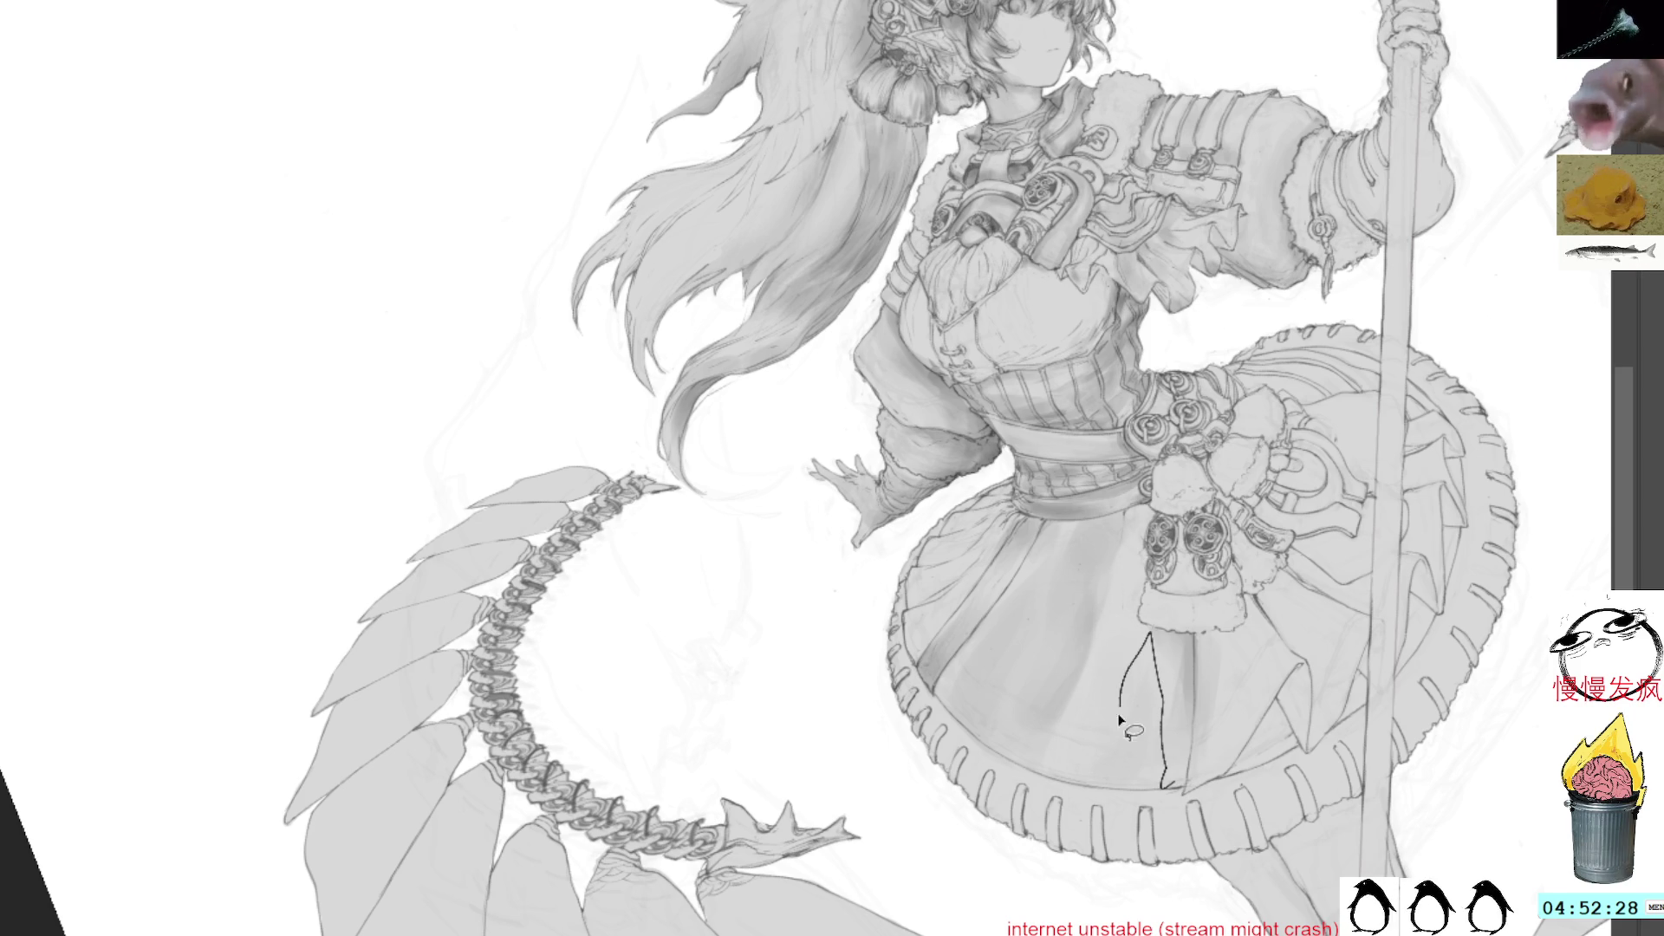
left_click_drag(1065, 785, 1068, 784)
key("b")
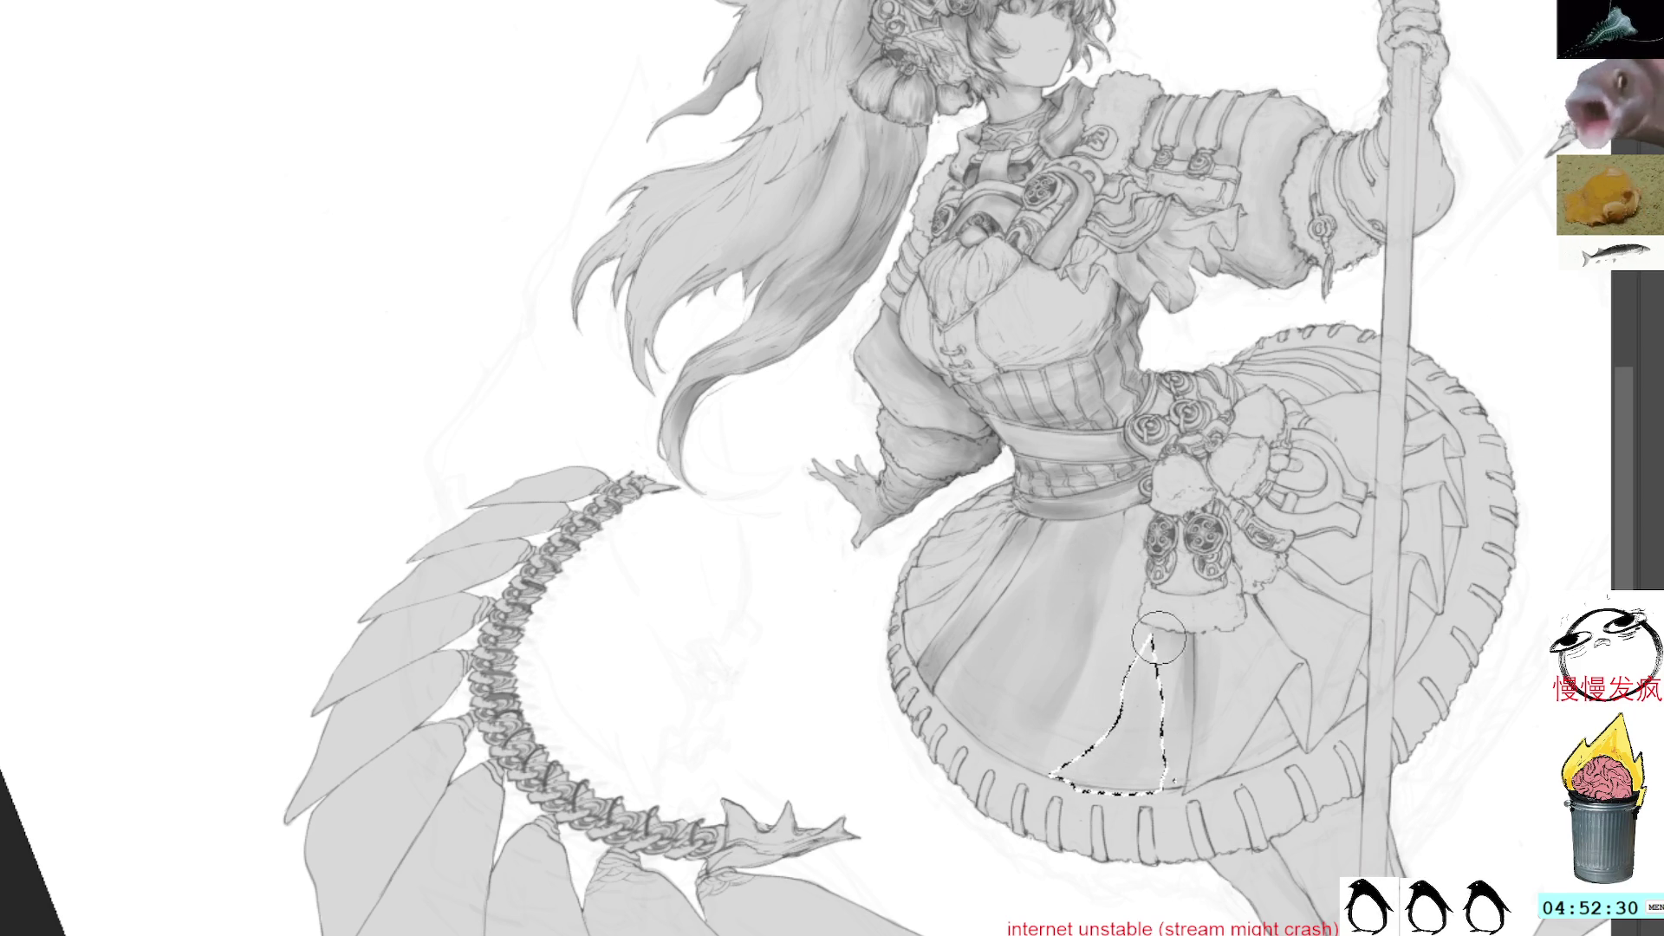
key("ctrl+d")
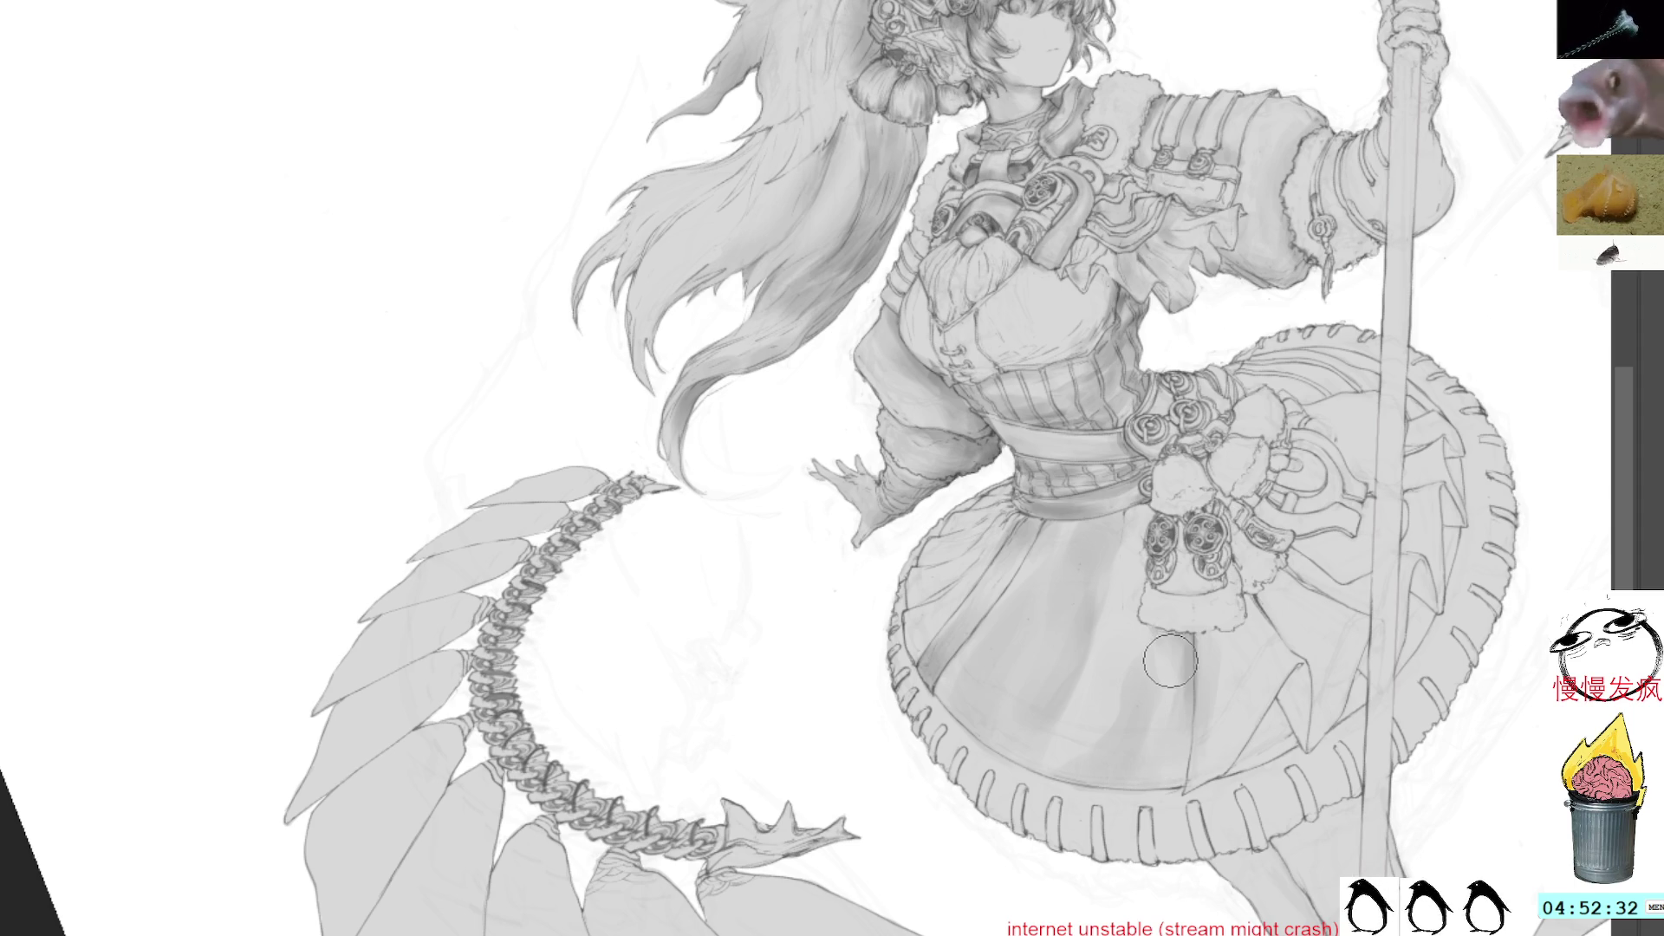
left_click(1116, 698, "ctrl")
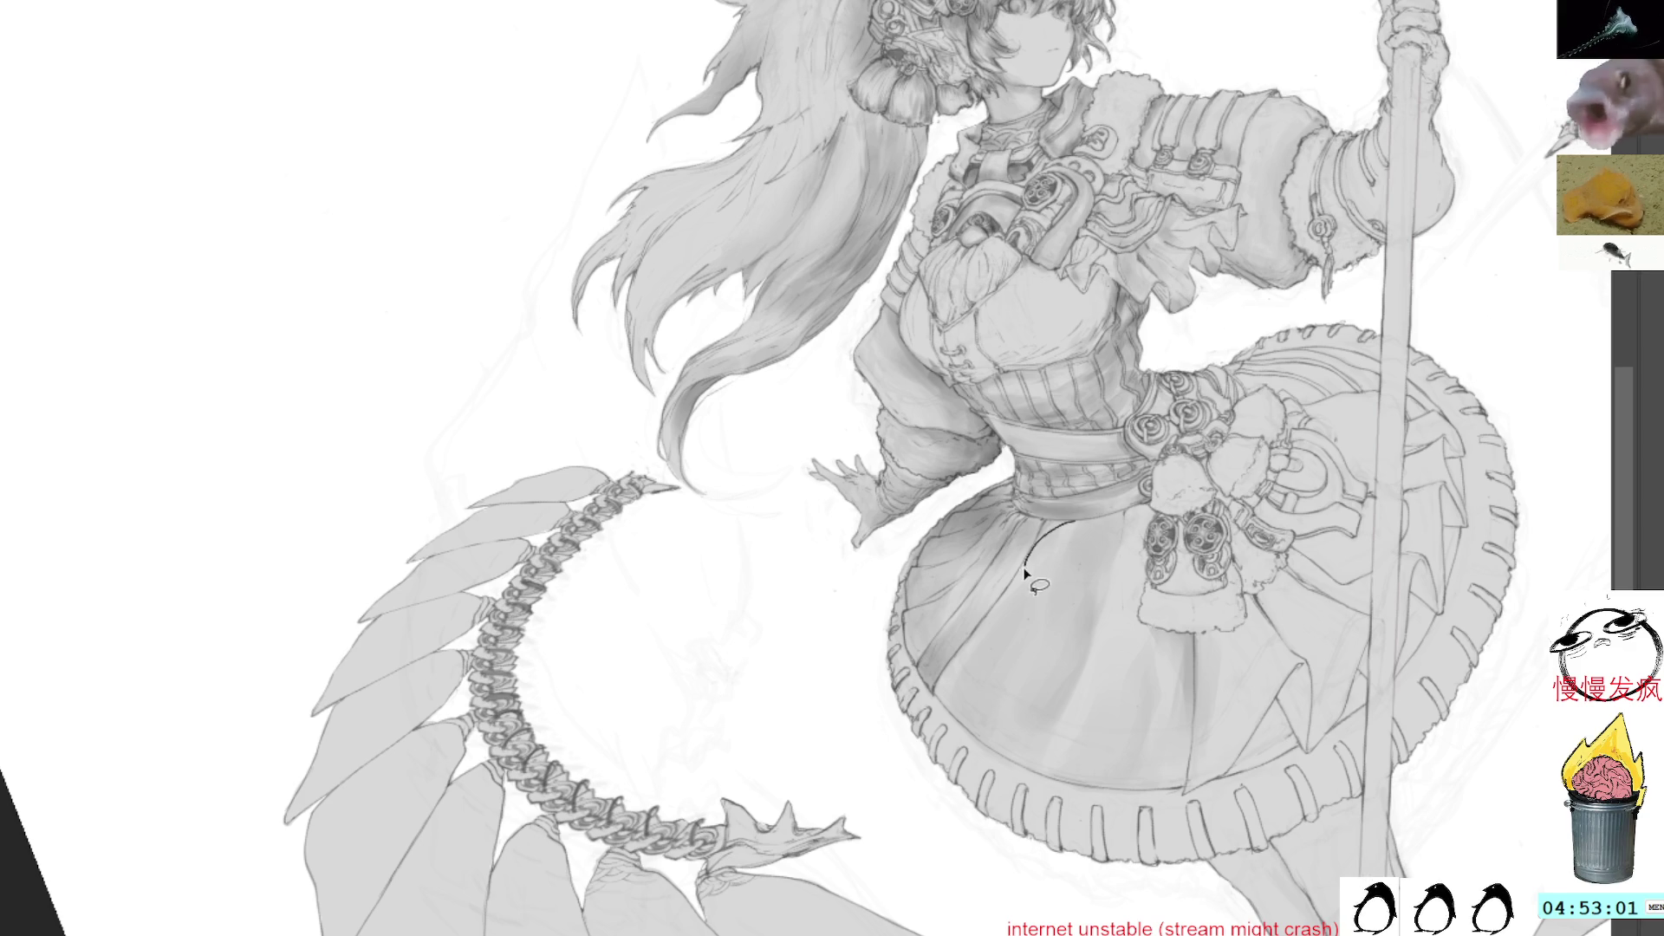
Lasso the skirt panel left of the ornaments, paint it darker, and deselect
mouse_move(1066, 521)
left_mouse_down()
mouse_move(1018, 604)
mouse_move(1044, 624)
mouse_move(1099, 605)
left_mouse_up()
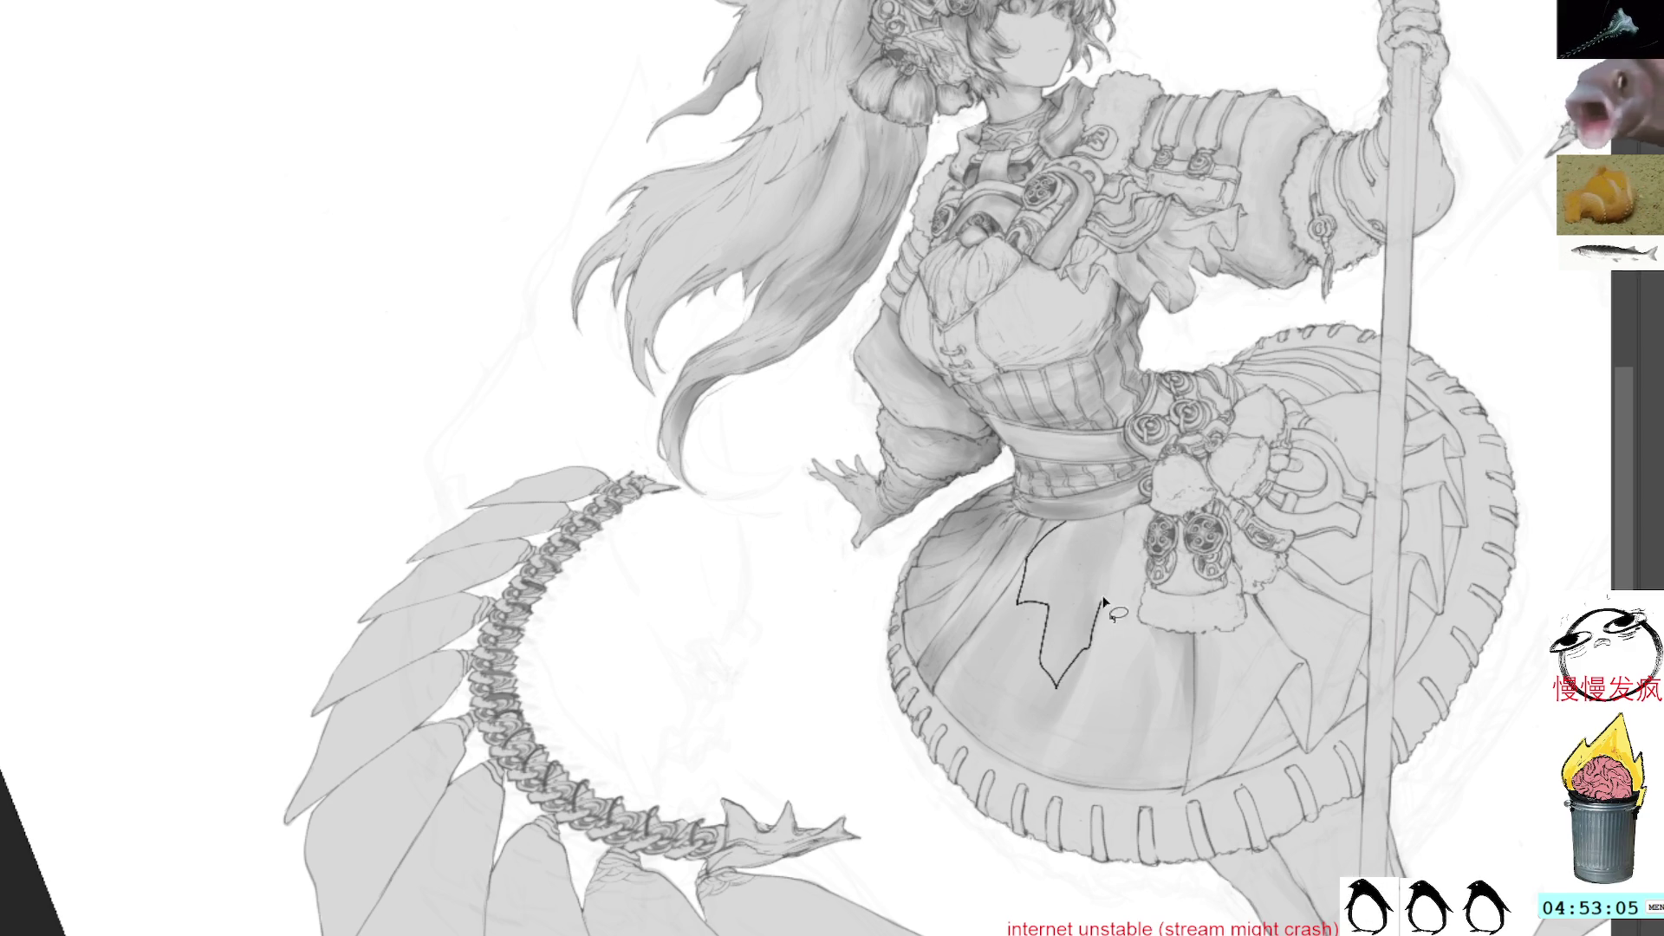
left_click_drag(1130, 523, 1128, 519)
key("b")
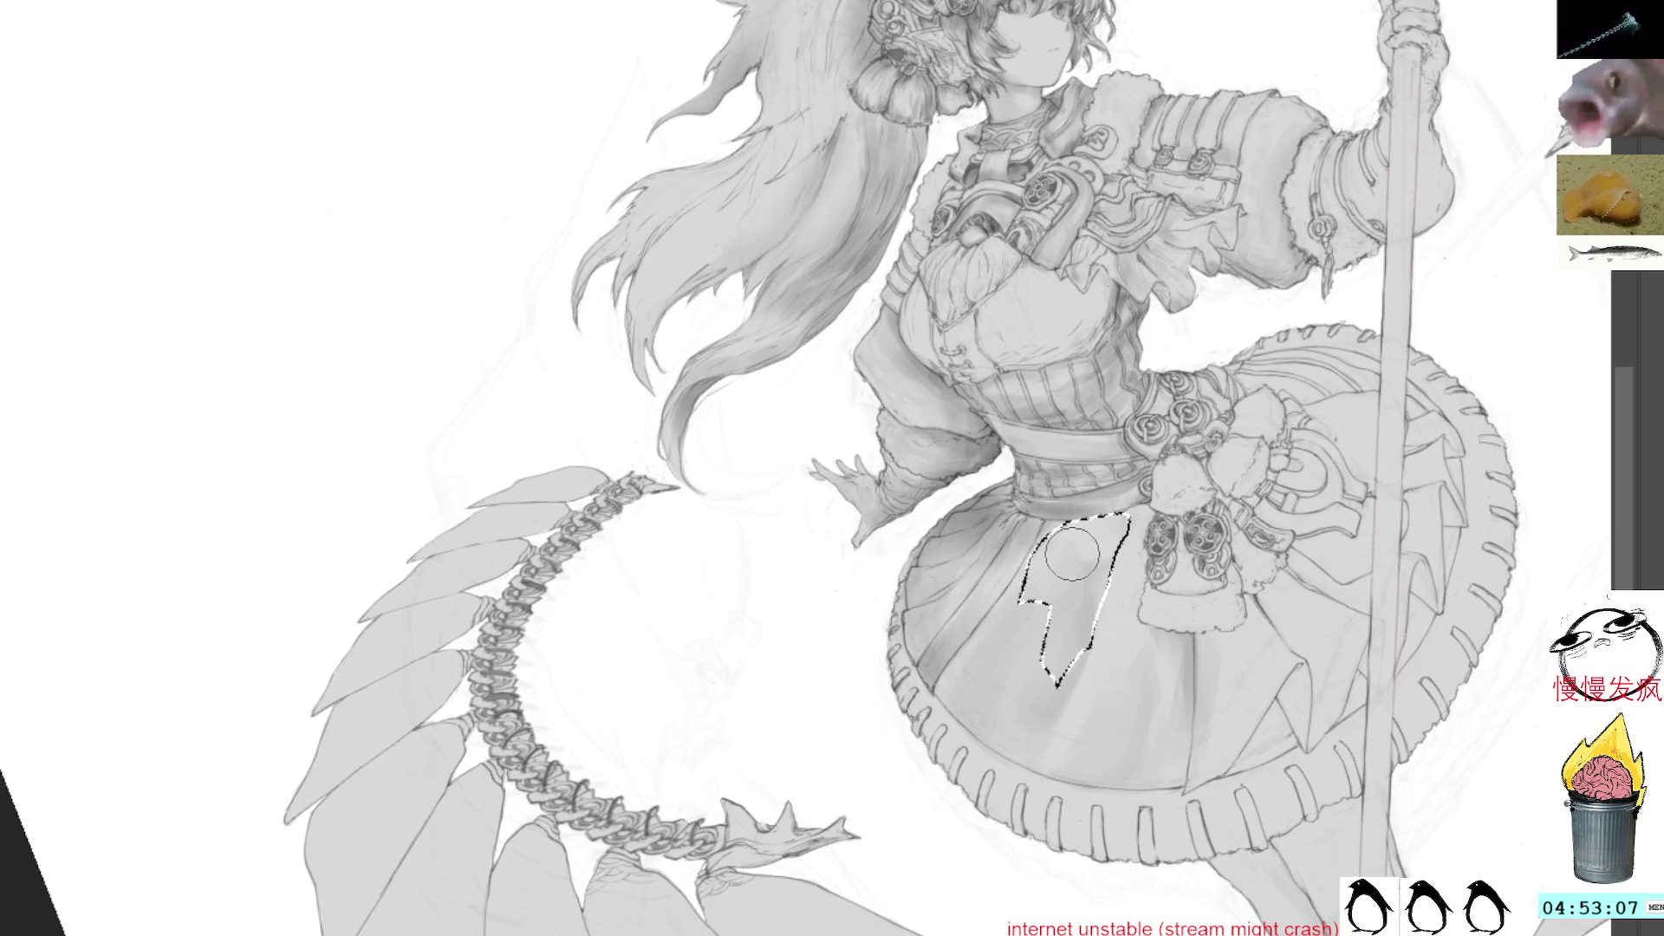
key("v")
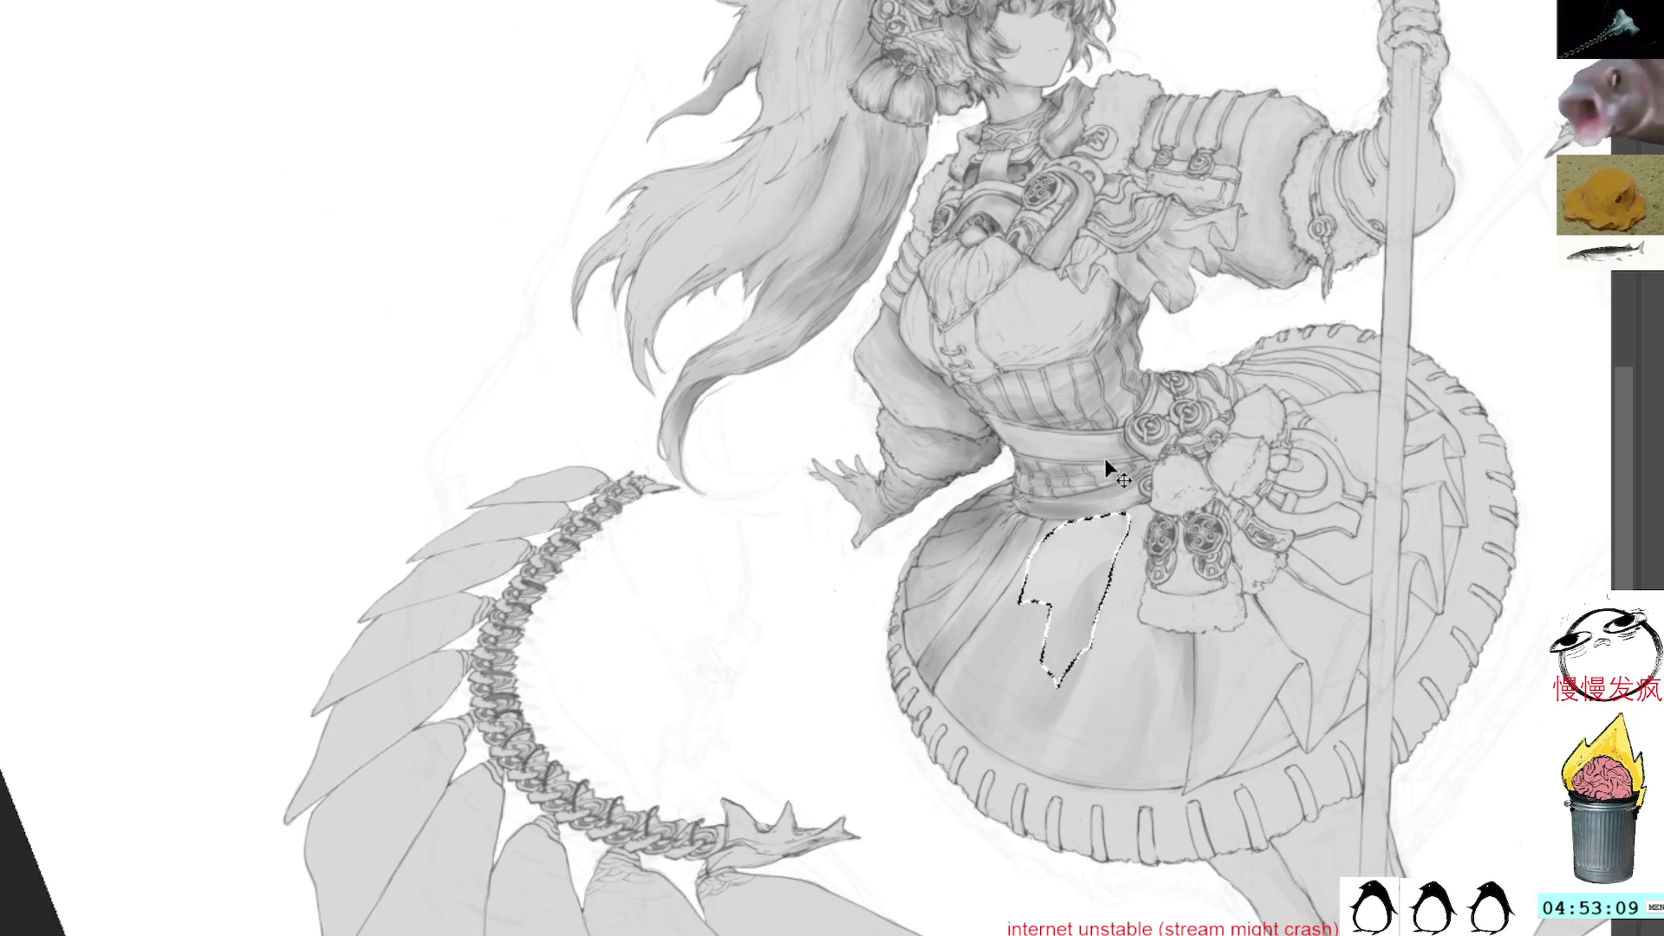
key("b")
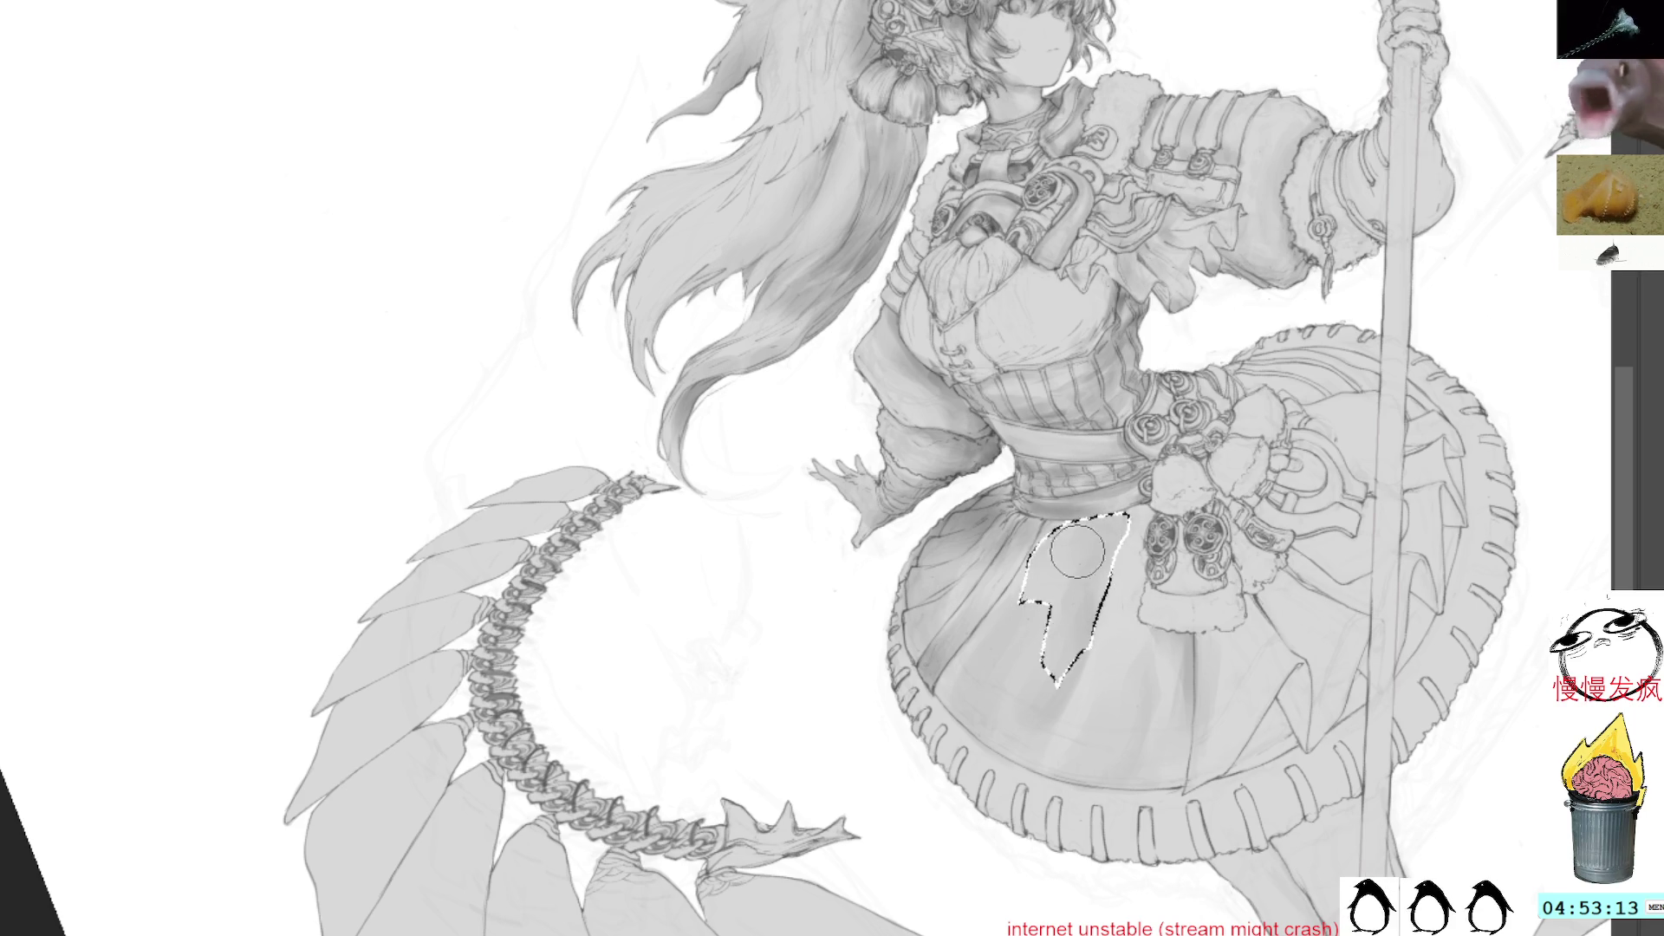
key("ctrl+d")
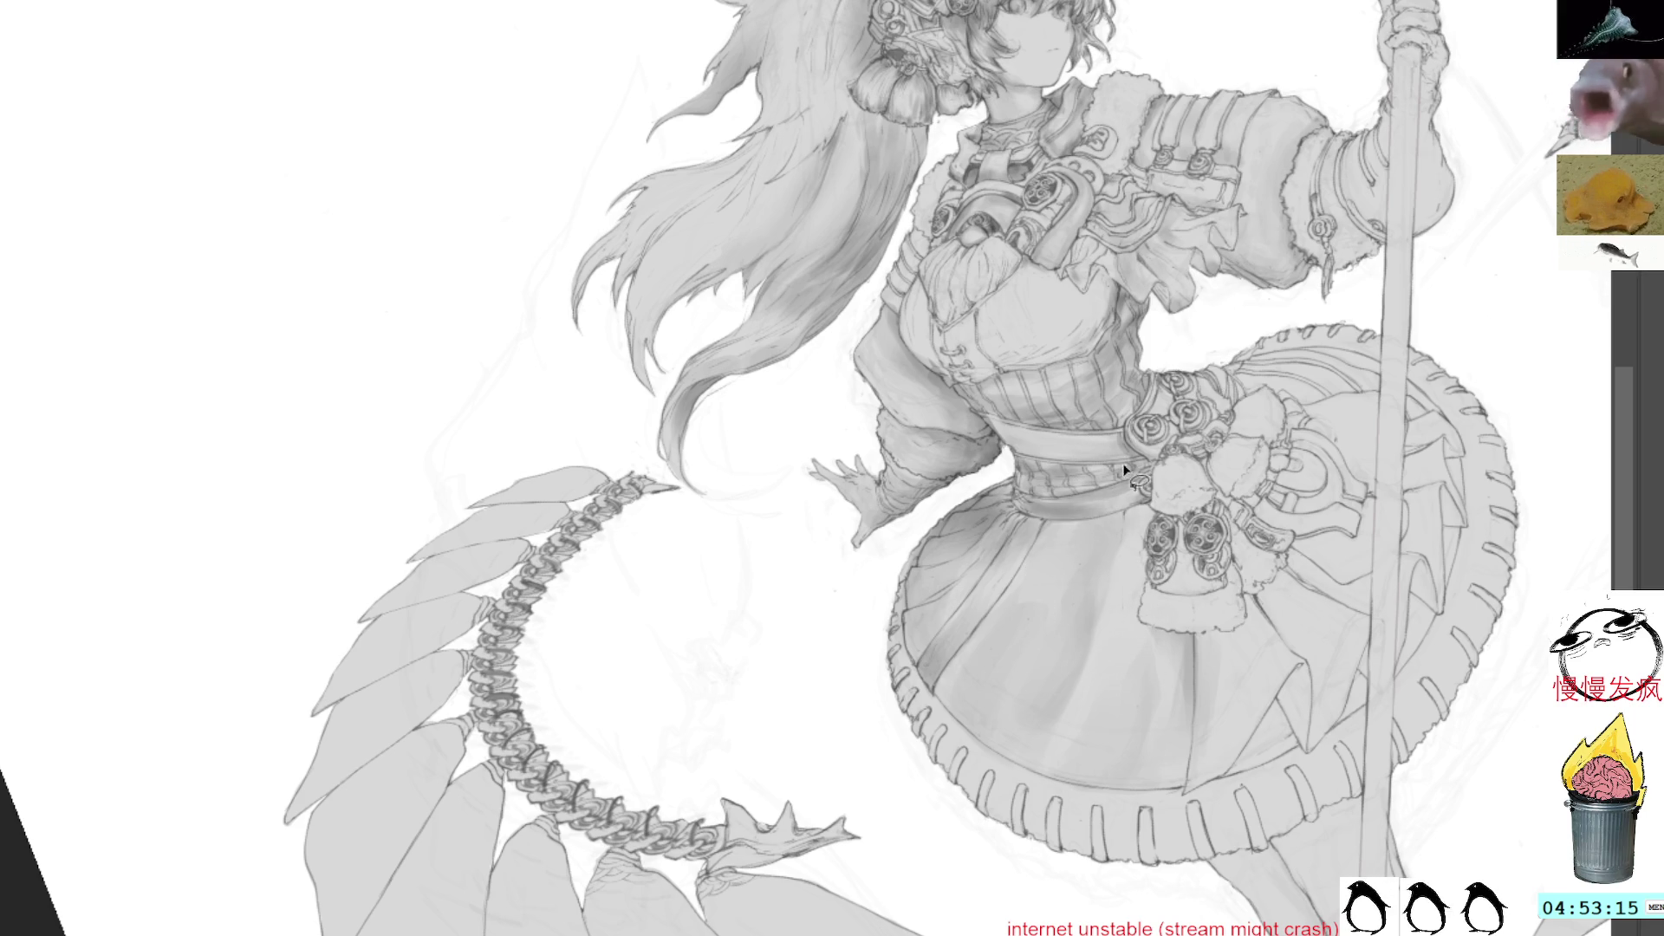
Darken a narrow lassoed strip of the skirt, then clear the selection
key("l")
mouse_move(1027, 561)
left_mouse_down()
mouse_move(1002, 727)
mouse_move(1045, 712)
mouse_move(1068, 637)
mouse_move(1040, 553)
left_mouse_up()
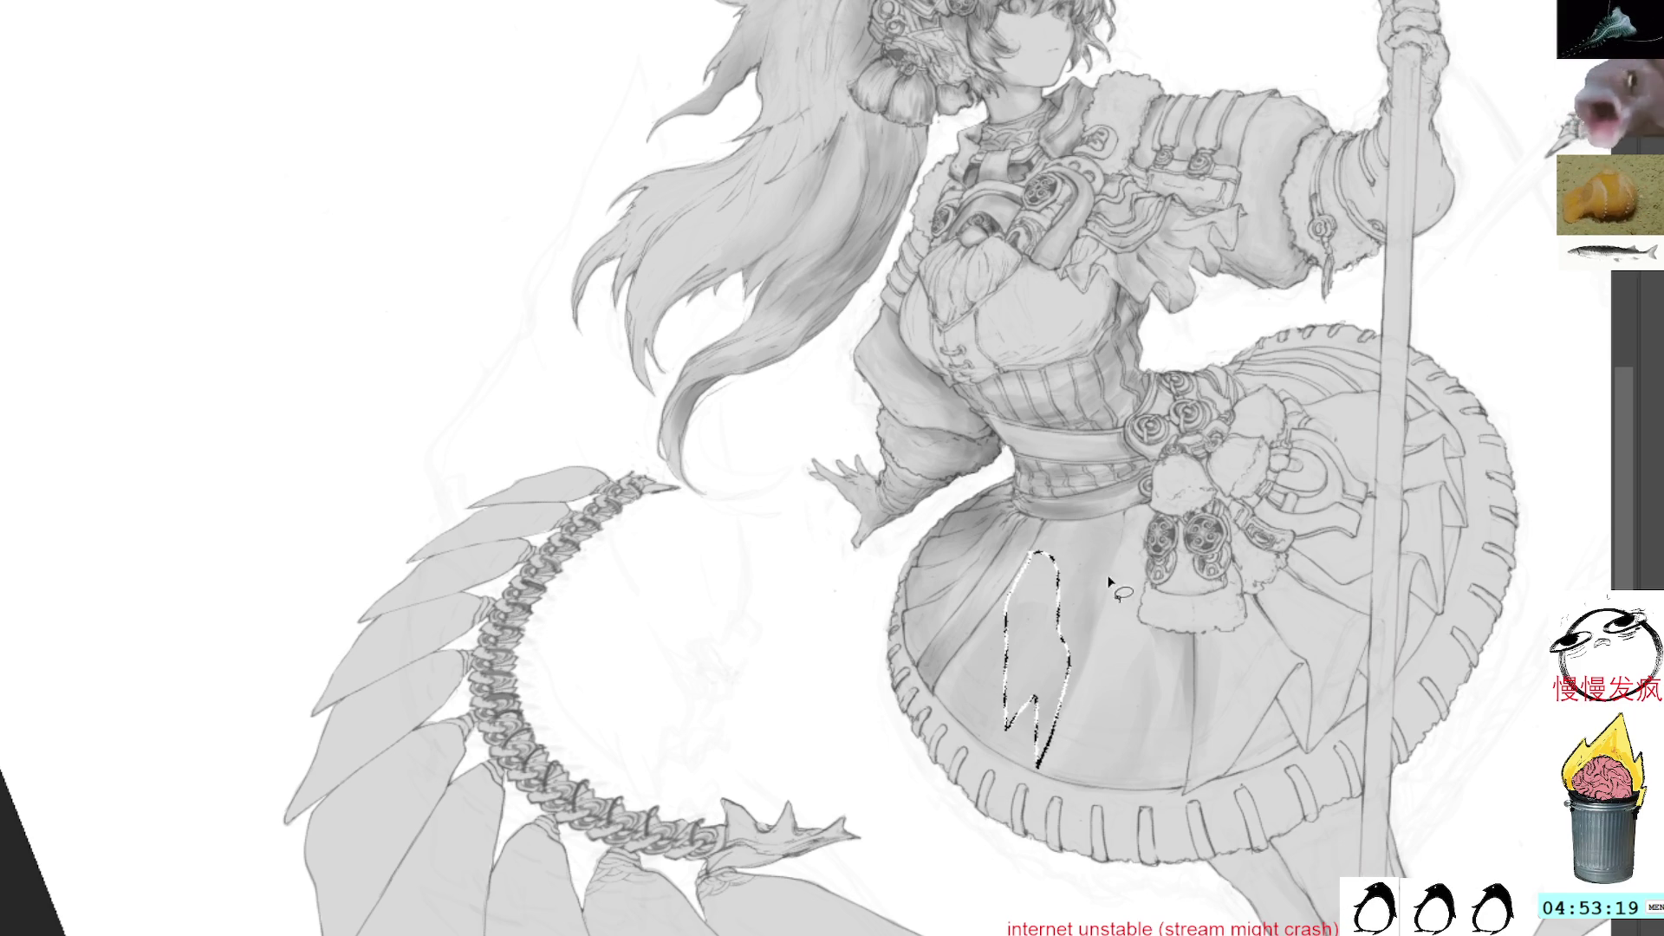
left_click_drag(1029, 734, 1032, 541)
key("l")
key("ctrl+d")
Restore the skirt selection and paint darker soft shading along the fold, then deselect
key("ctrl+shift+d")
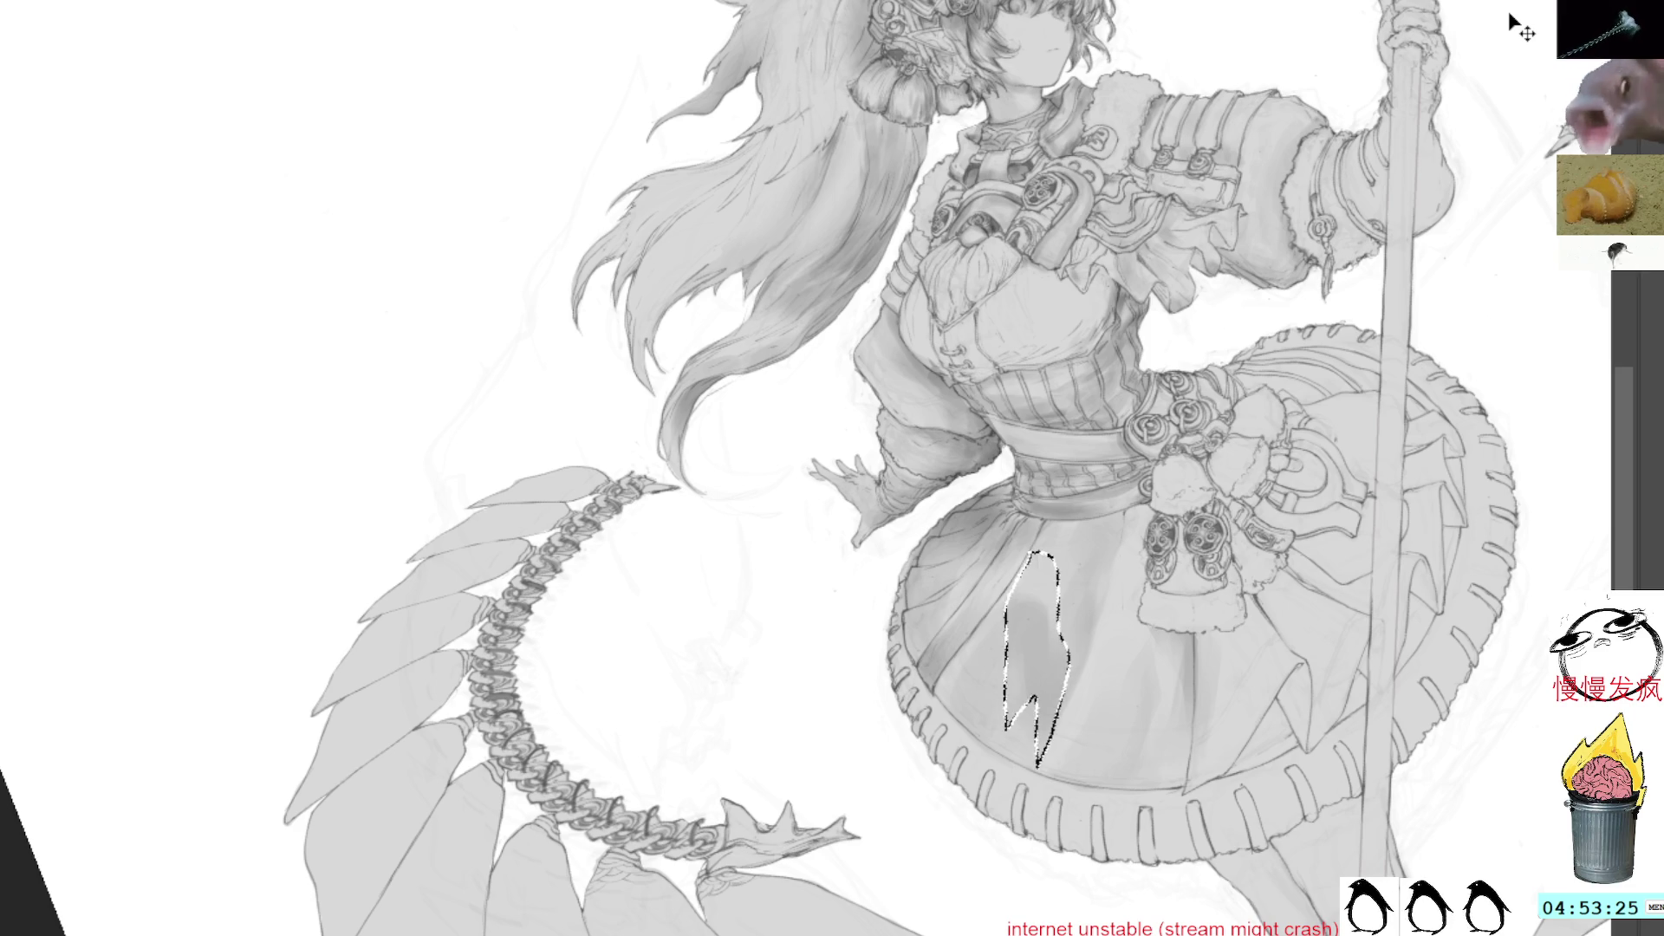
left_click_drag(1032, 578, 1010, 685)
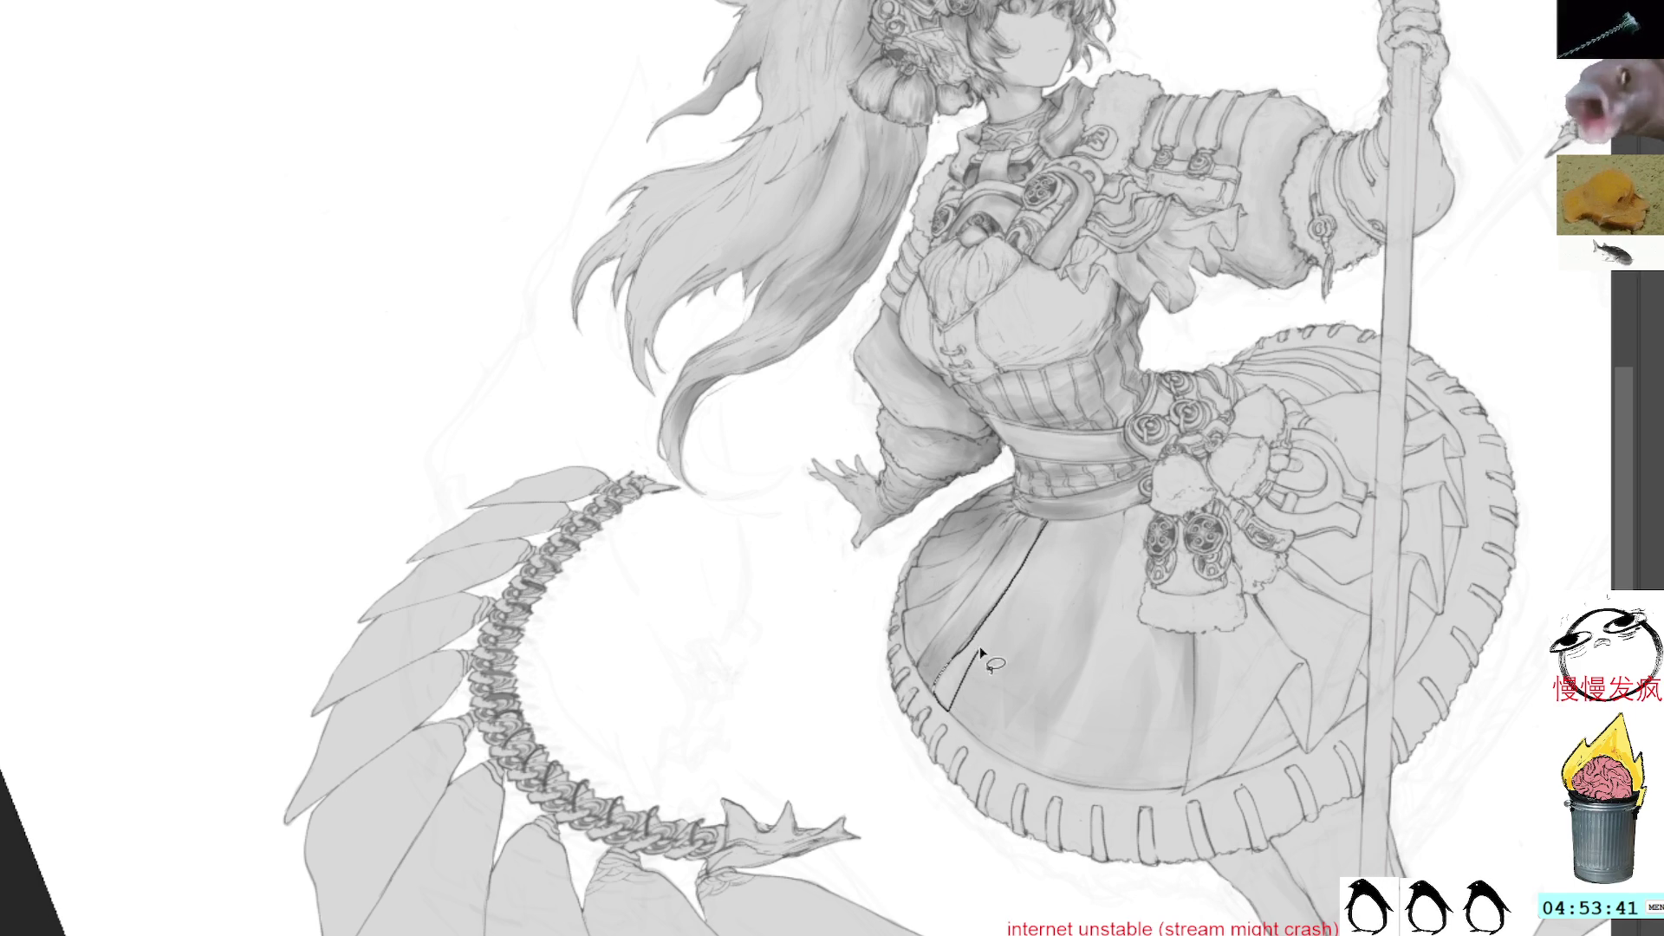
left_click_drag(1030, 579, 1033, 568)
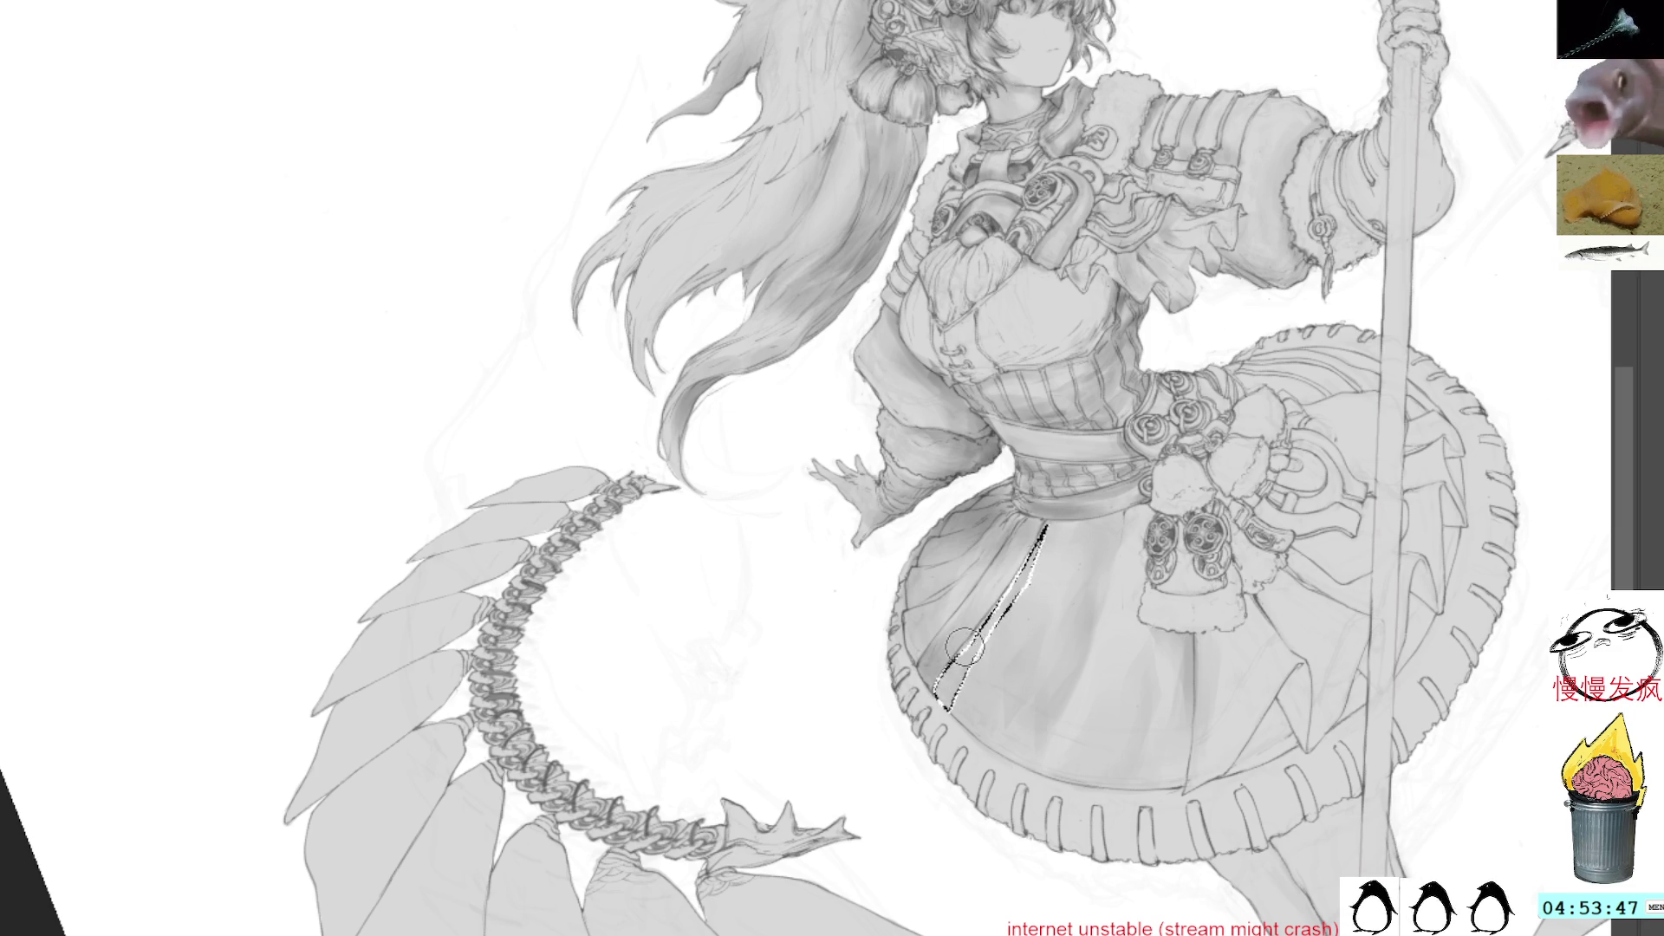
key("ctrl+d")
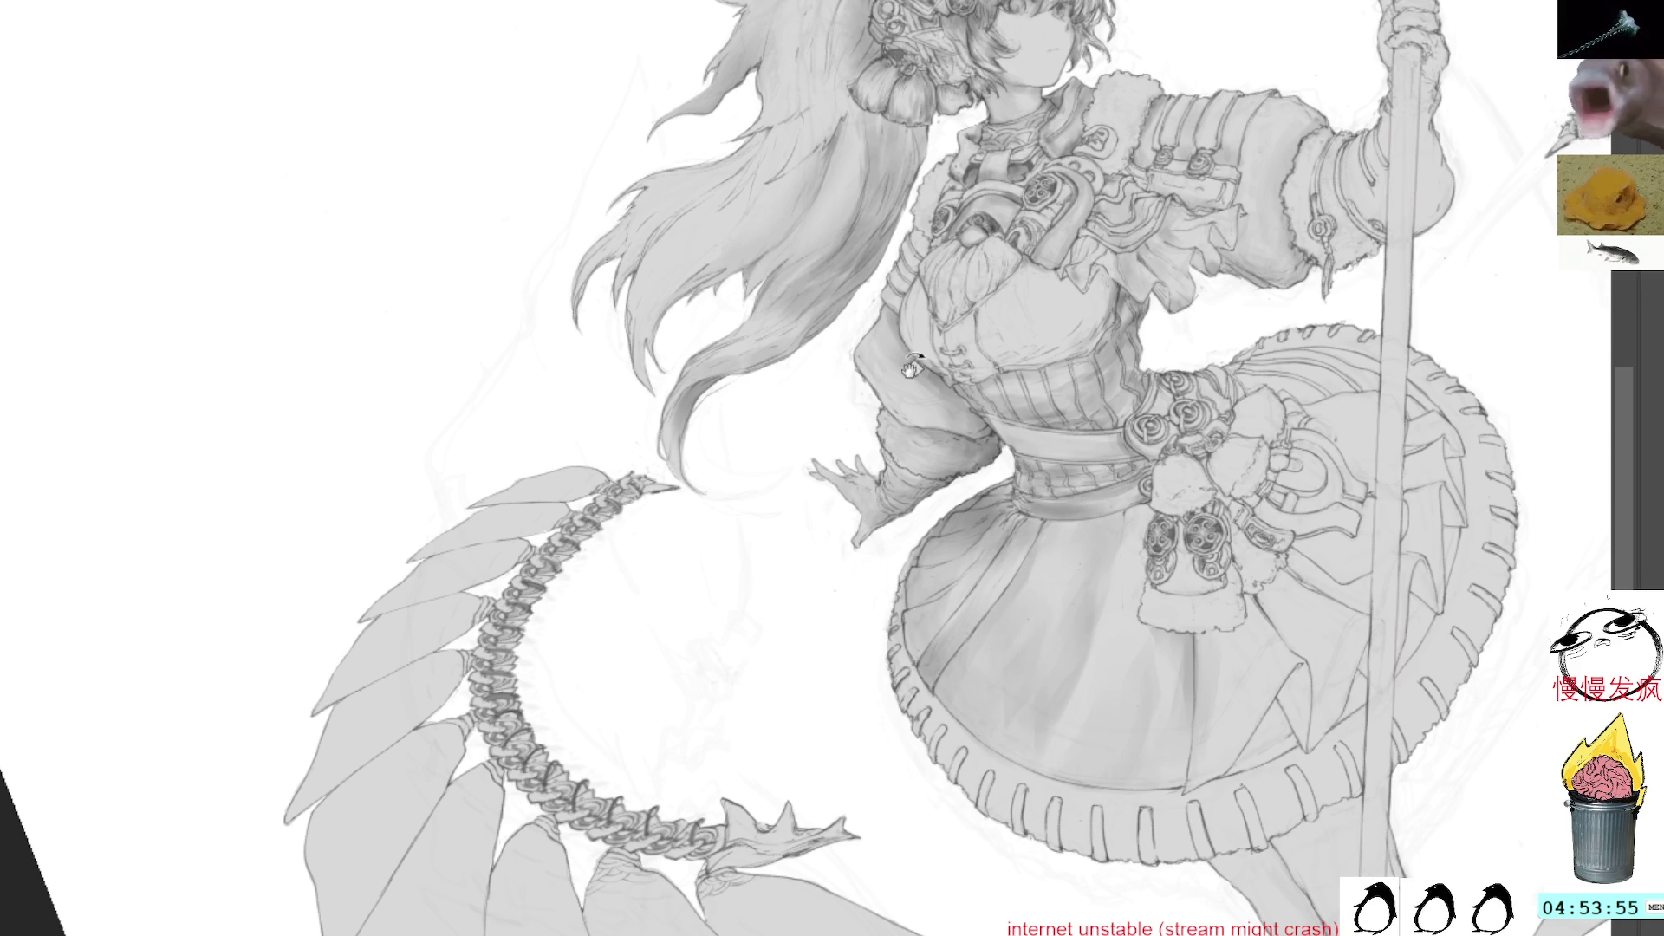
left_click_drag(953, 390, 1083, 364)
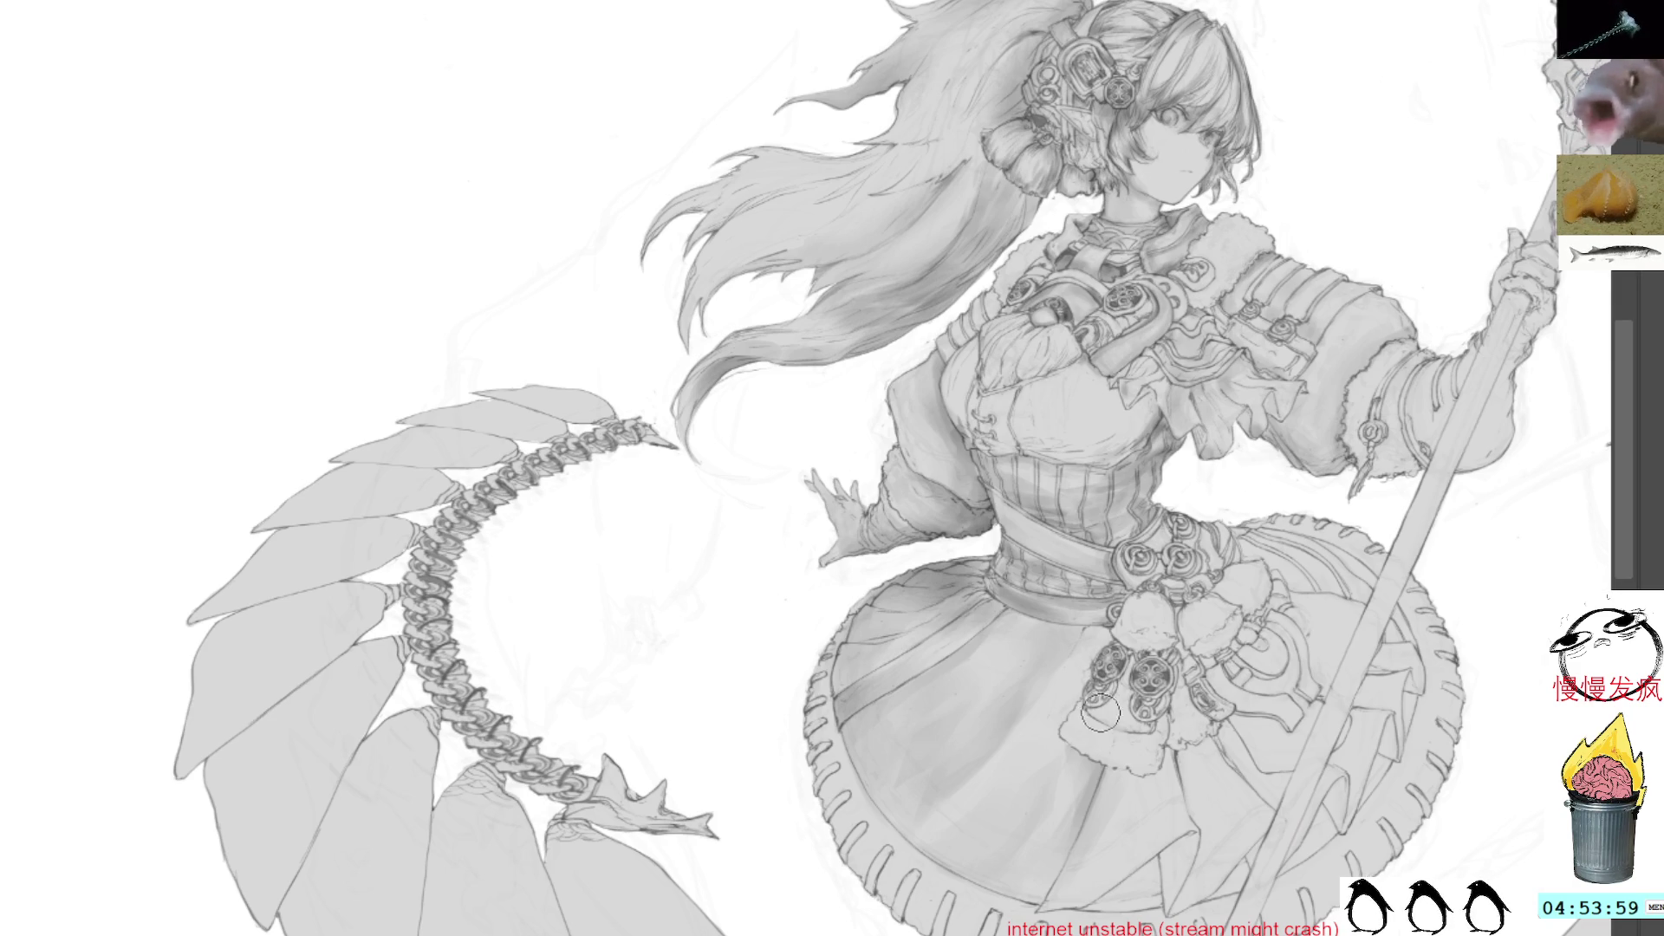
Straighten the view, shrink the brush to a tiny size and lasso the ruffle below the sleeve
mouse_move(1037, 541)
left_mouse_down()
mouse_move(1065, 589)
mouse_move(1041, 585)
left_mouse_up()
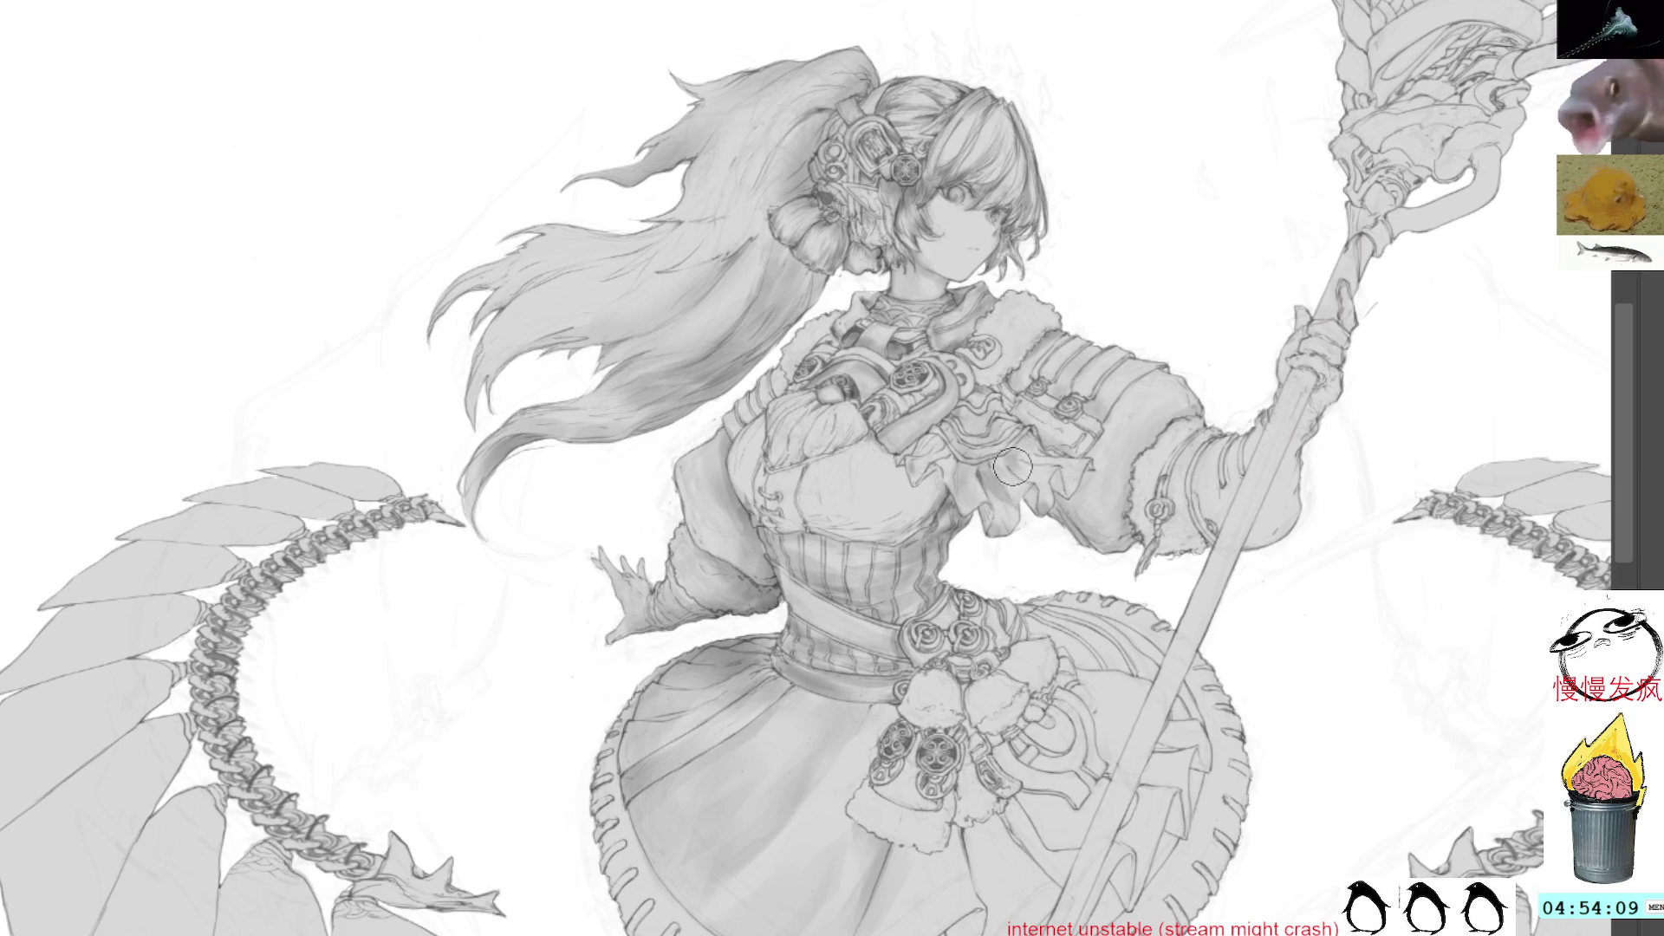
key("bracketleft")
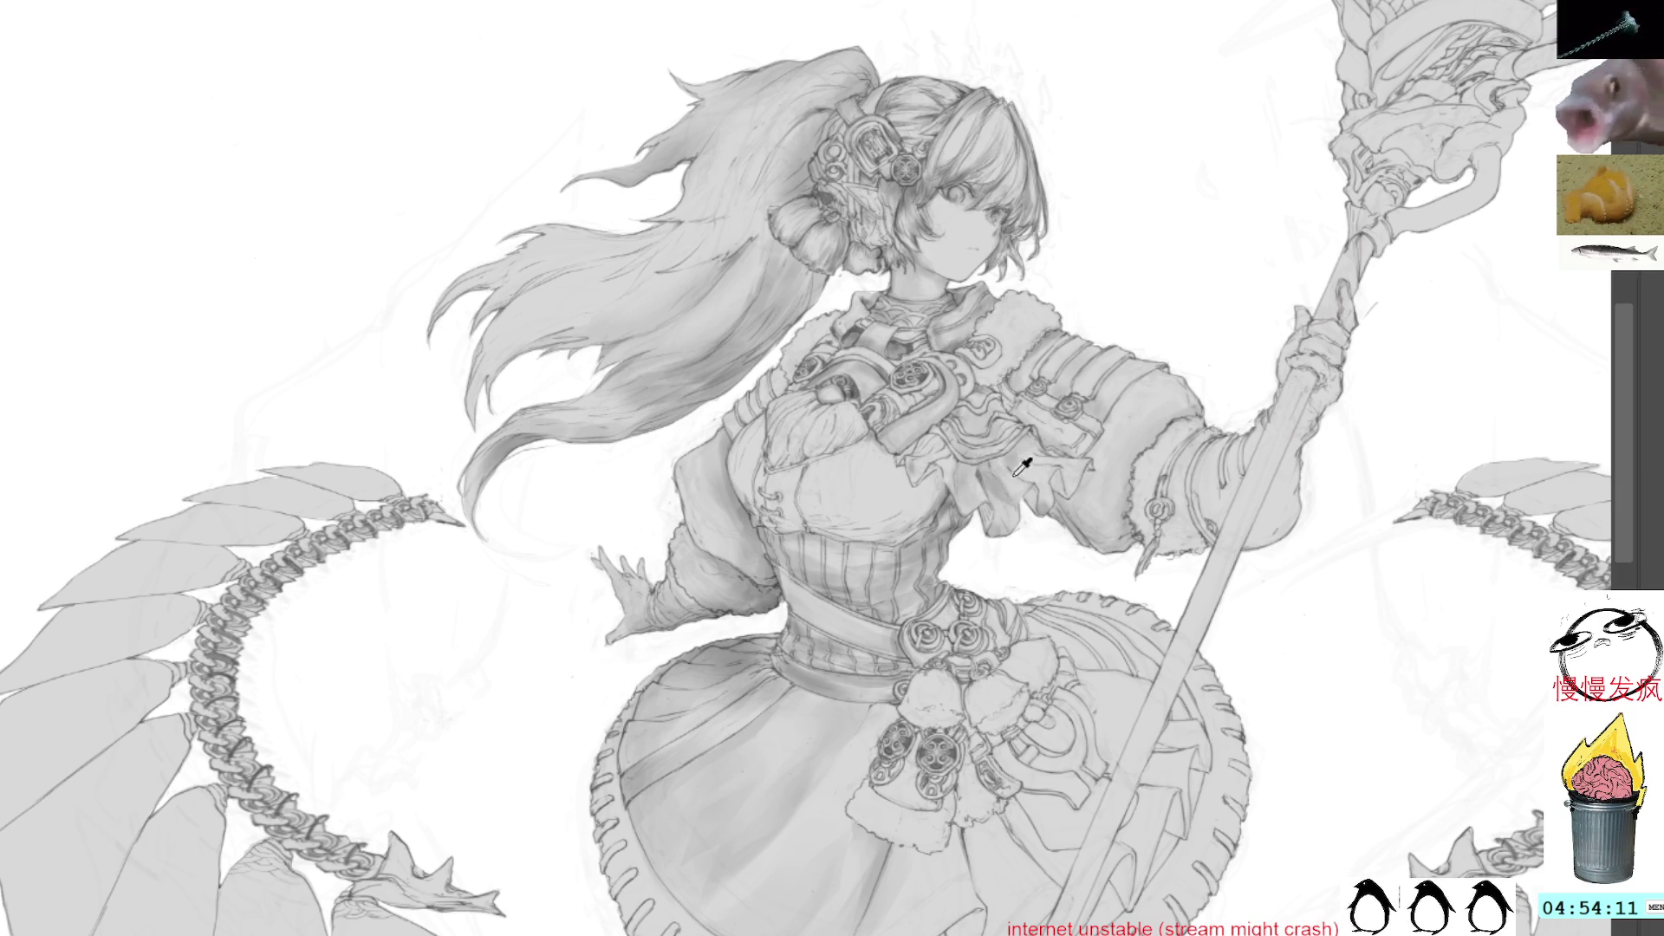
key("l")
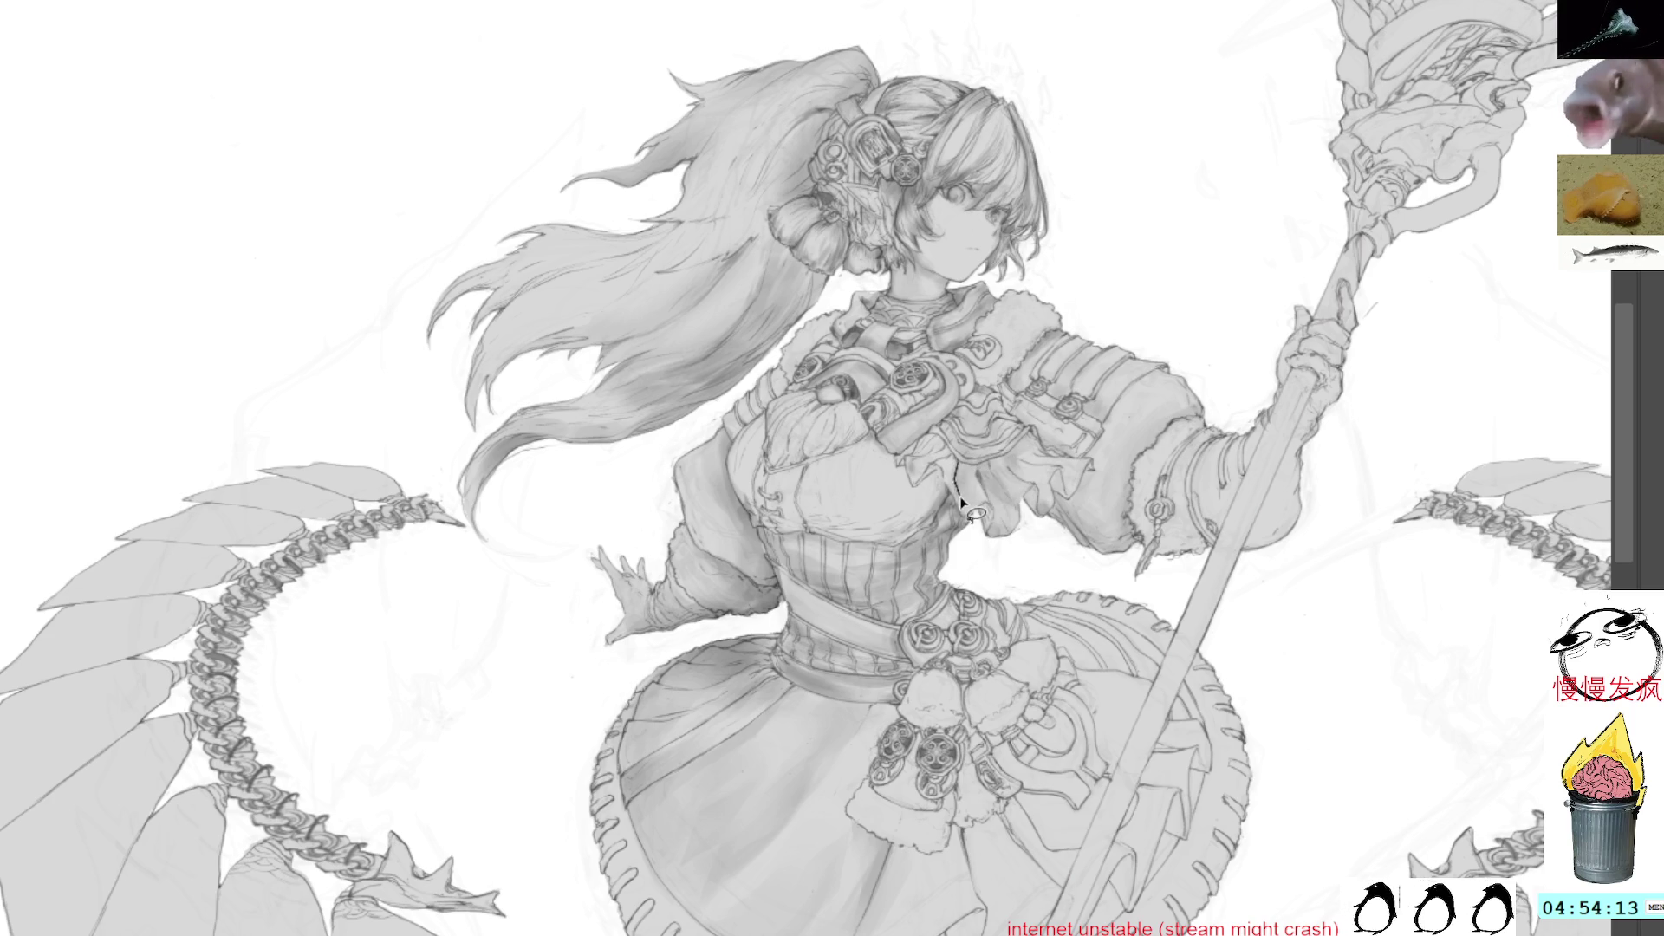
mouse_move(965, 460)
left_mouse_down()
mouse_move(971, 516)
mouse_move(975, 473)
left_mouse_up()
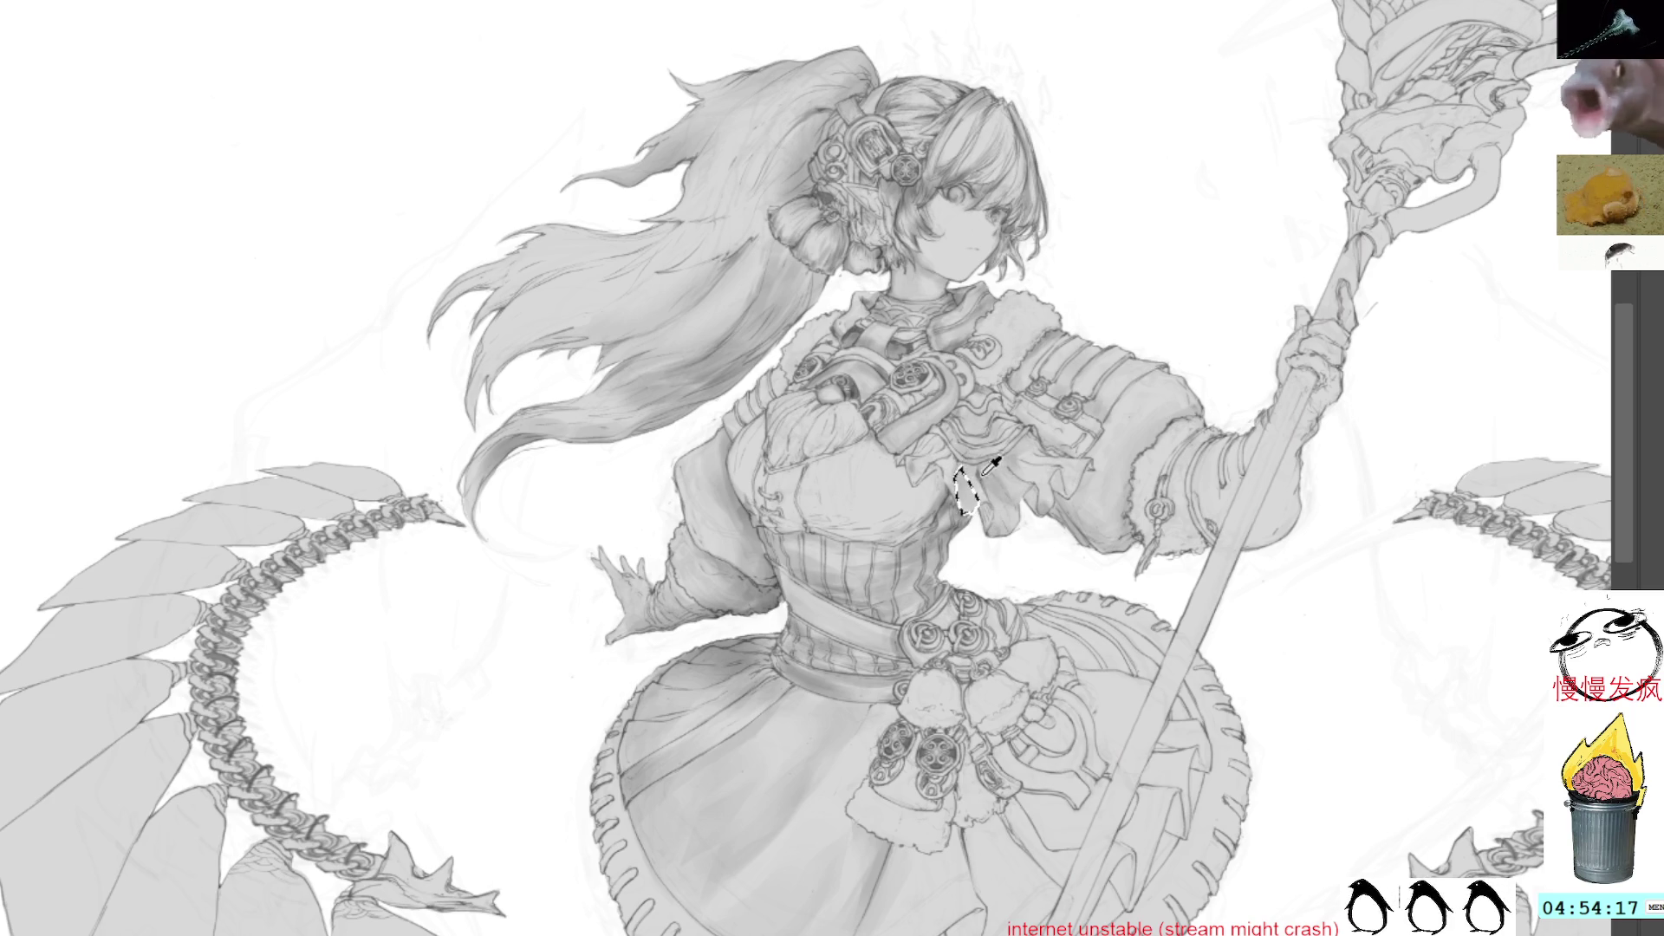
key("ctrl+d")
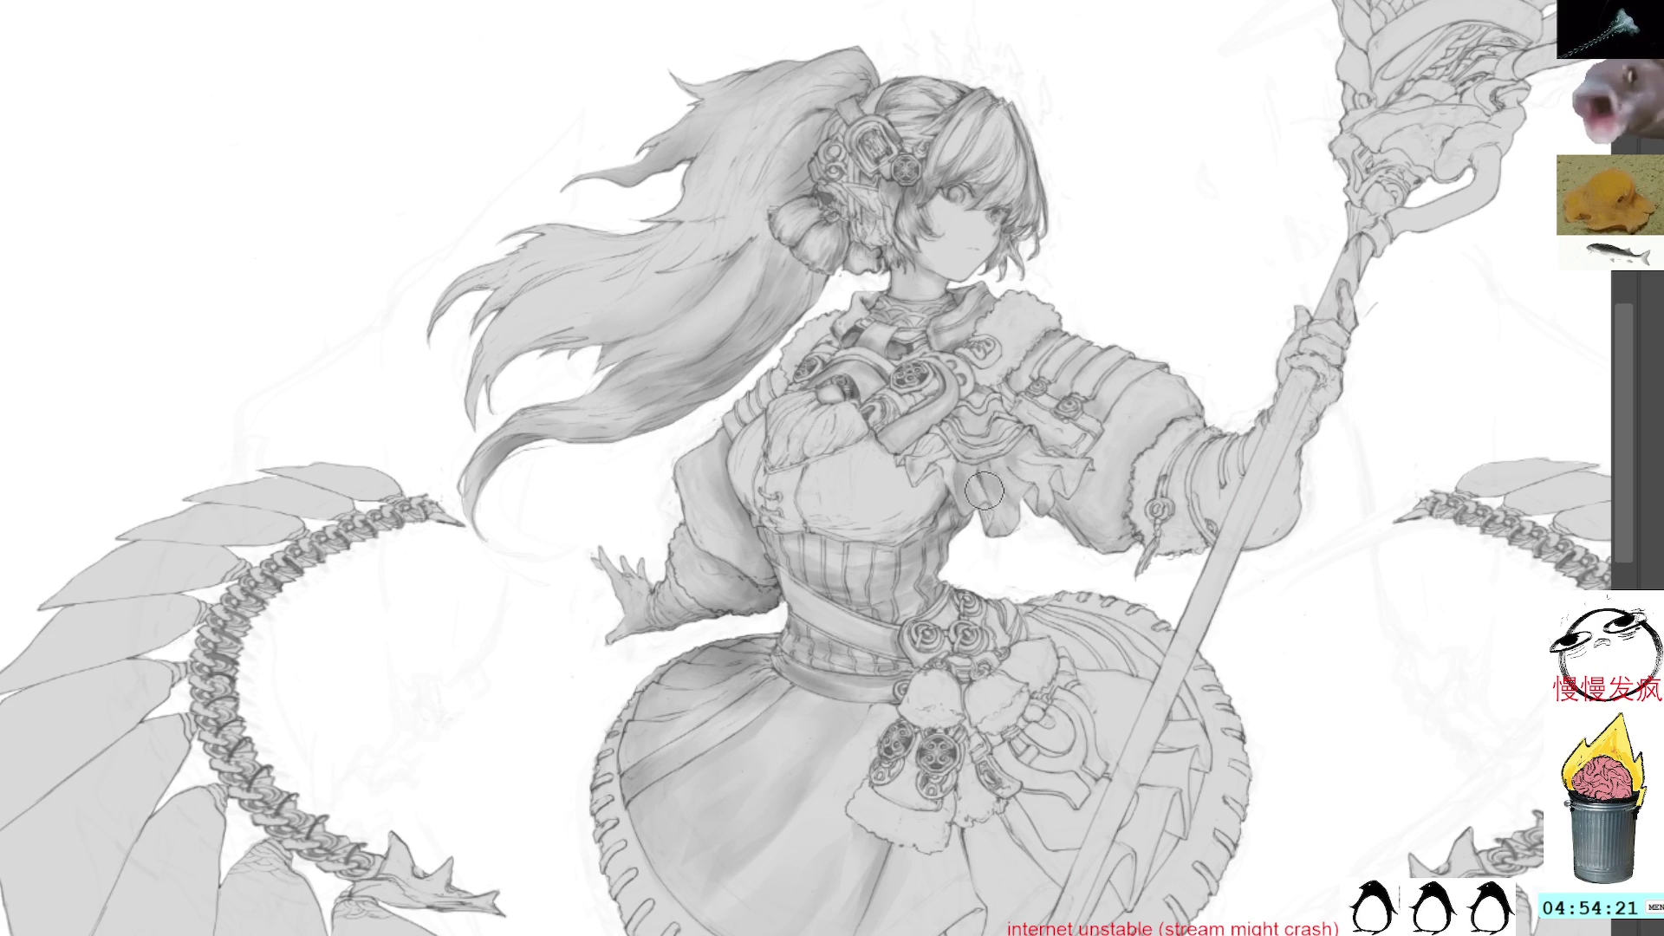
Recentre on the sleeve and staff, reselect the ruffle, shade it and deselect
left_click_drag(1218, 406, 1075, 408)
mouse_move(962, 438)
left_mouse_down()
mouse_move(936, 499)
mouse_move(903, 516)
mouse_move(959, 579)
mouse_move(945, 459)
left_mouse_up()
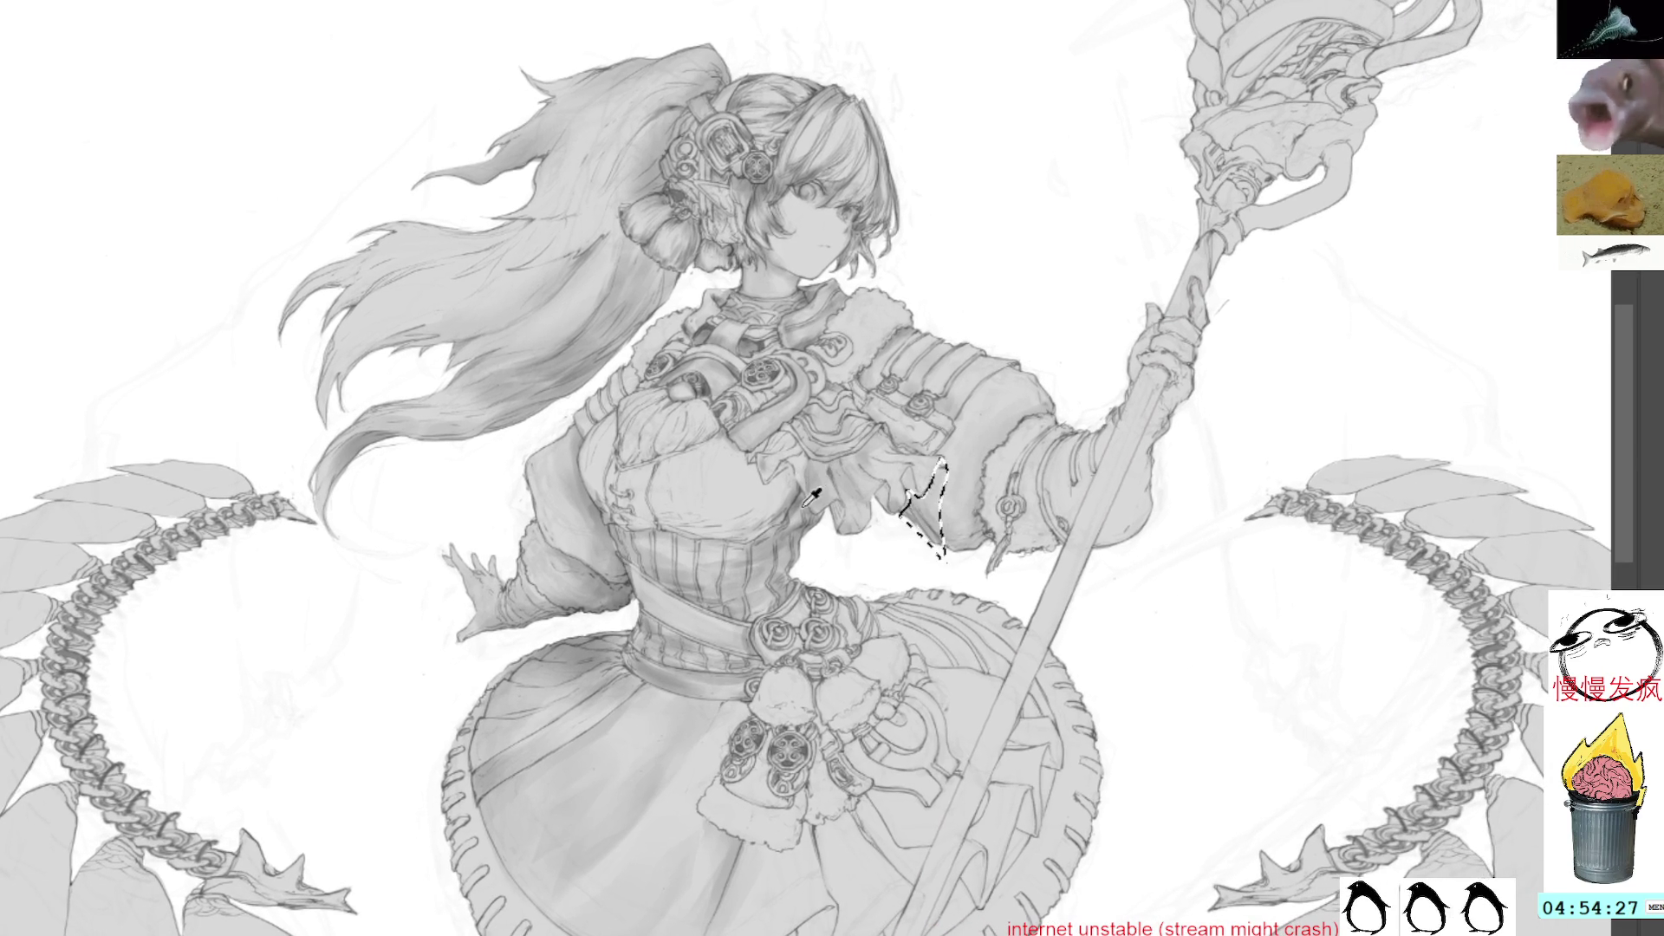
key("ctrl+d")
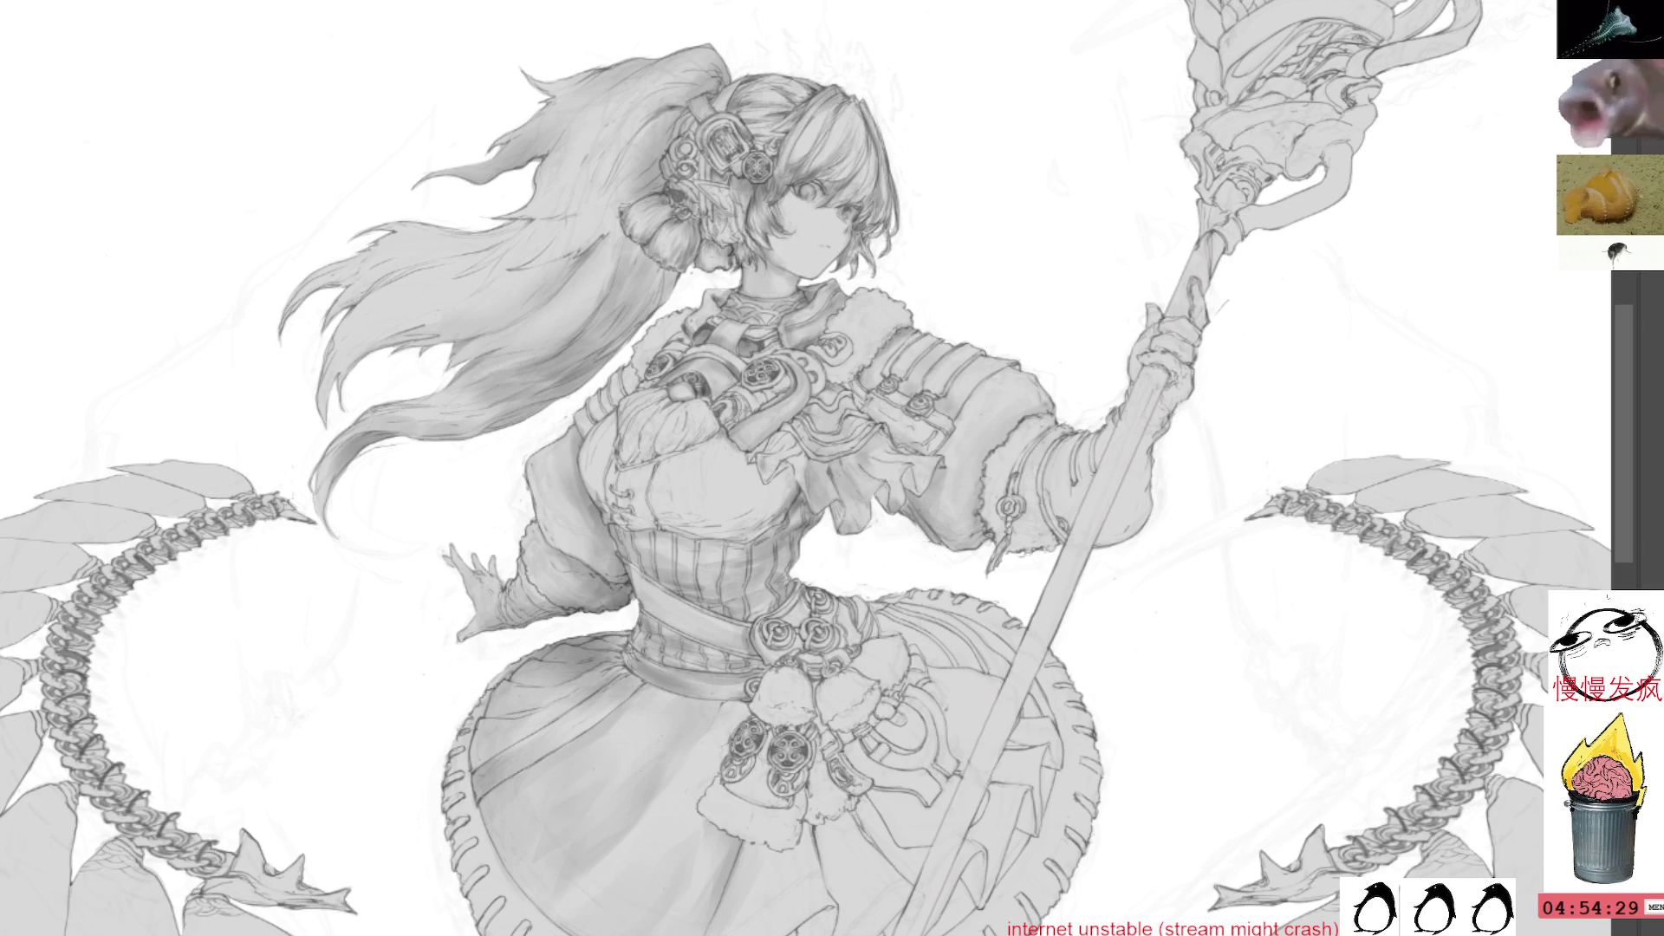
key("ctrl+z")
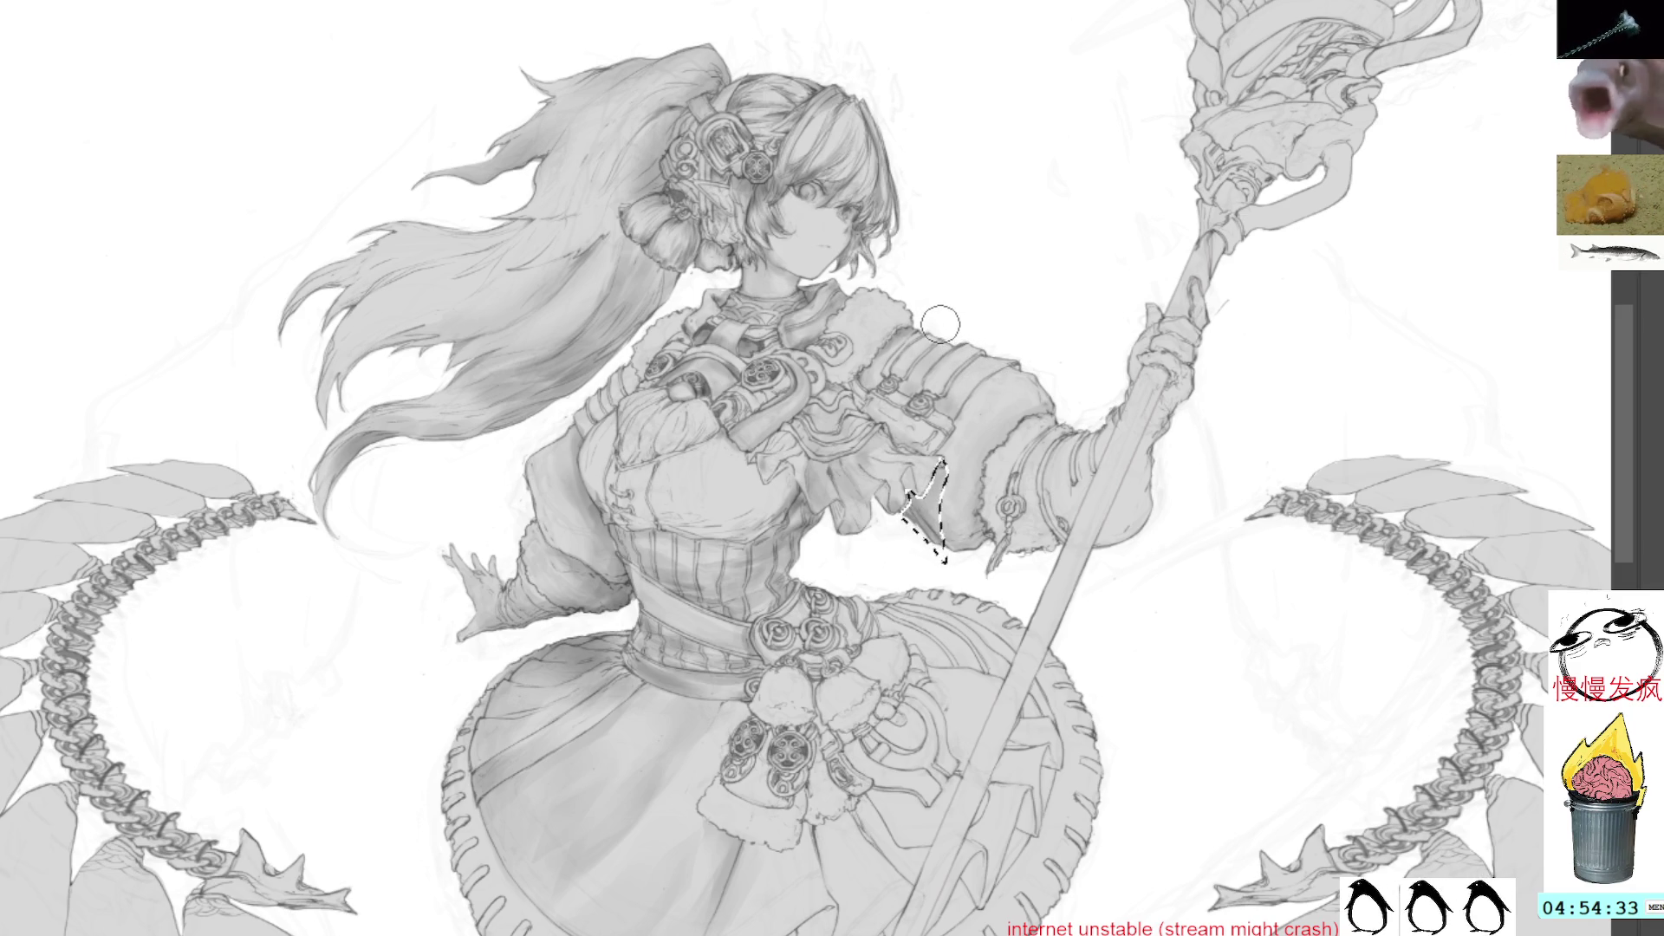
key("ctrl+d")
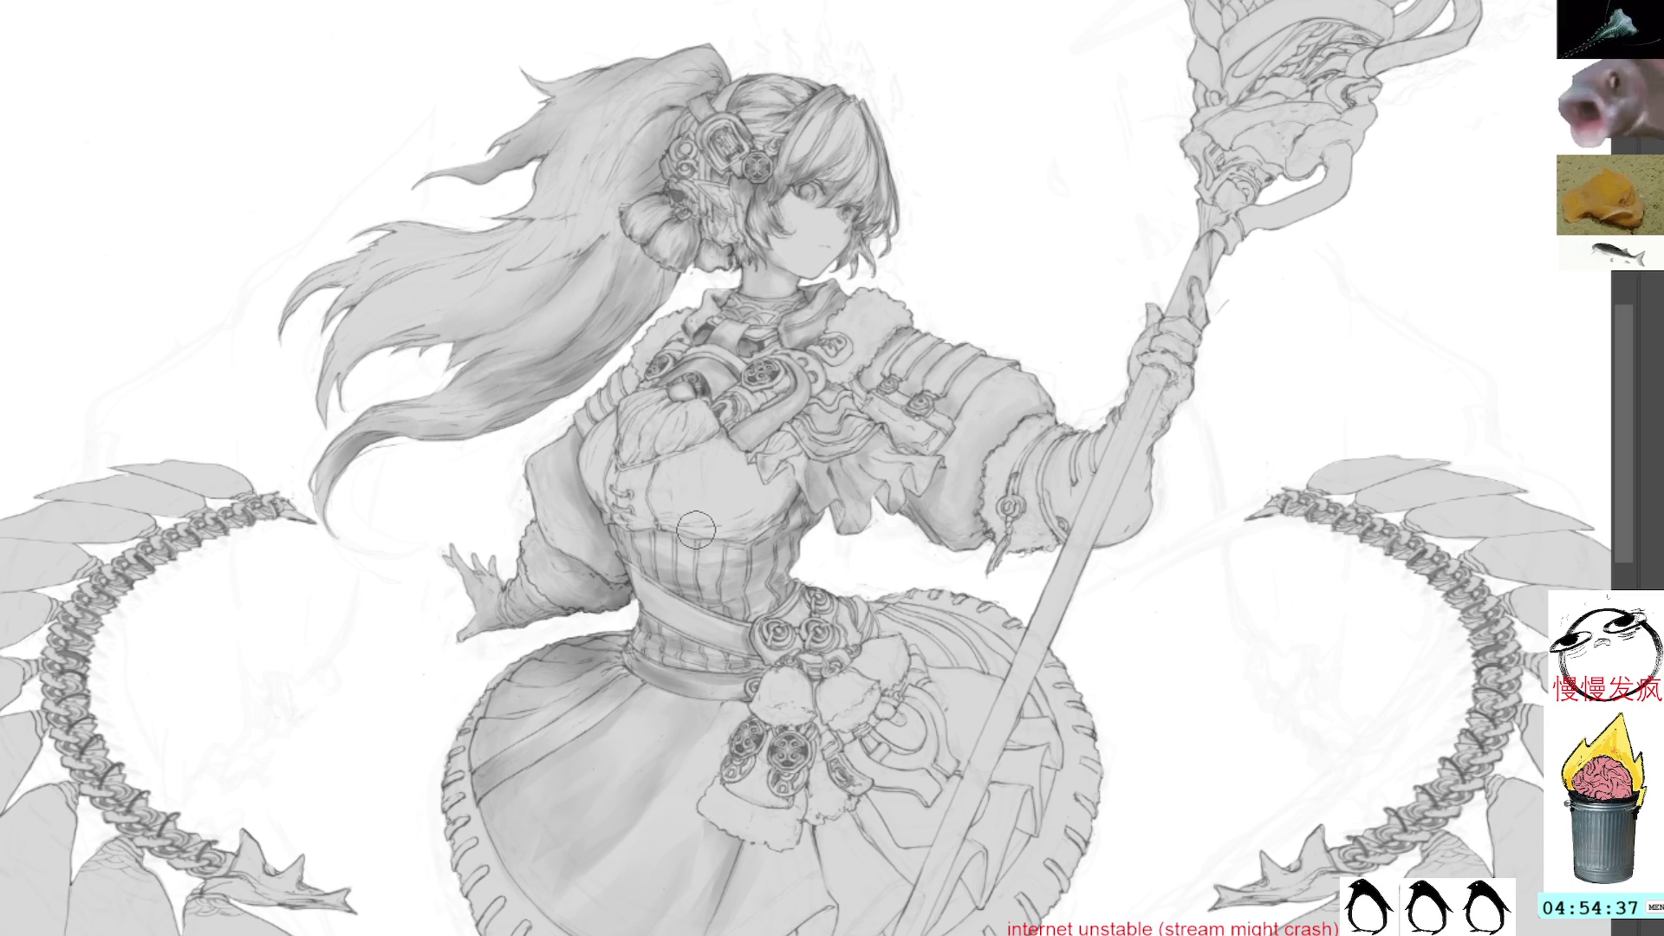
mouse_move(726, 425)
left_mouse_down()
mouse_move(1014, 174)
mouse_move(715, 260)
mouse_move(819, 469)
left_mouse_up()
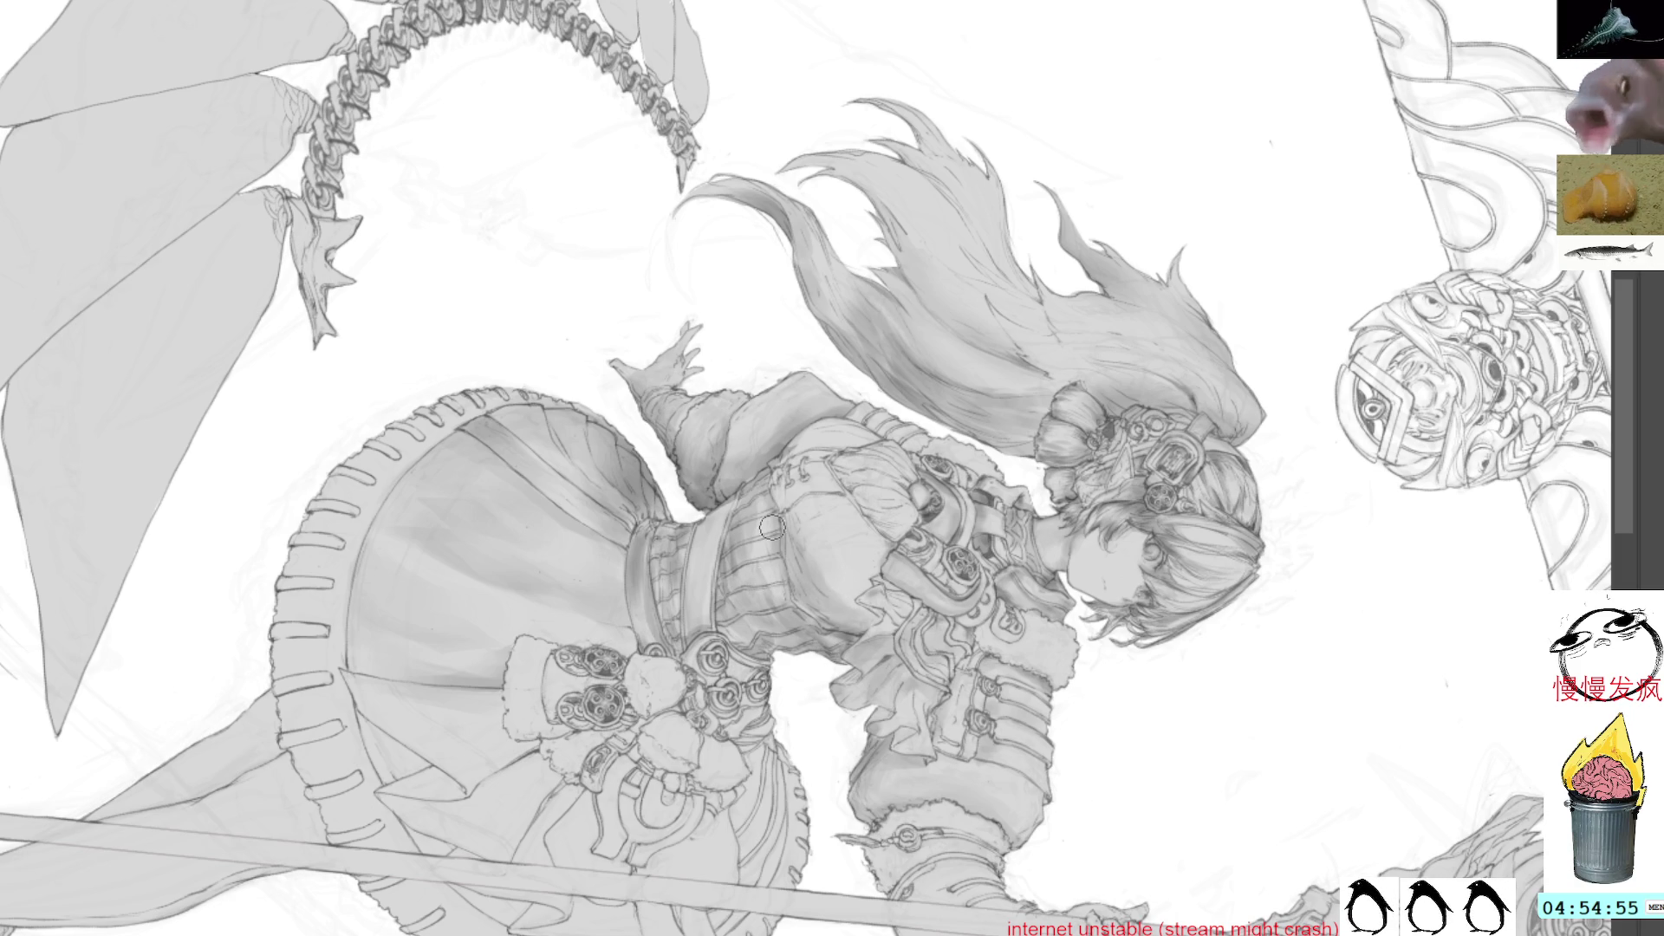
Sample a grey and shade a lassoed section of the torso side, then rotate the view clockwise
left_click(832, 640, "alt")
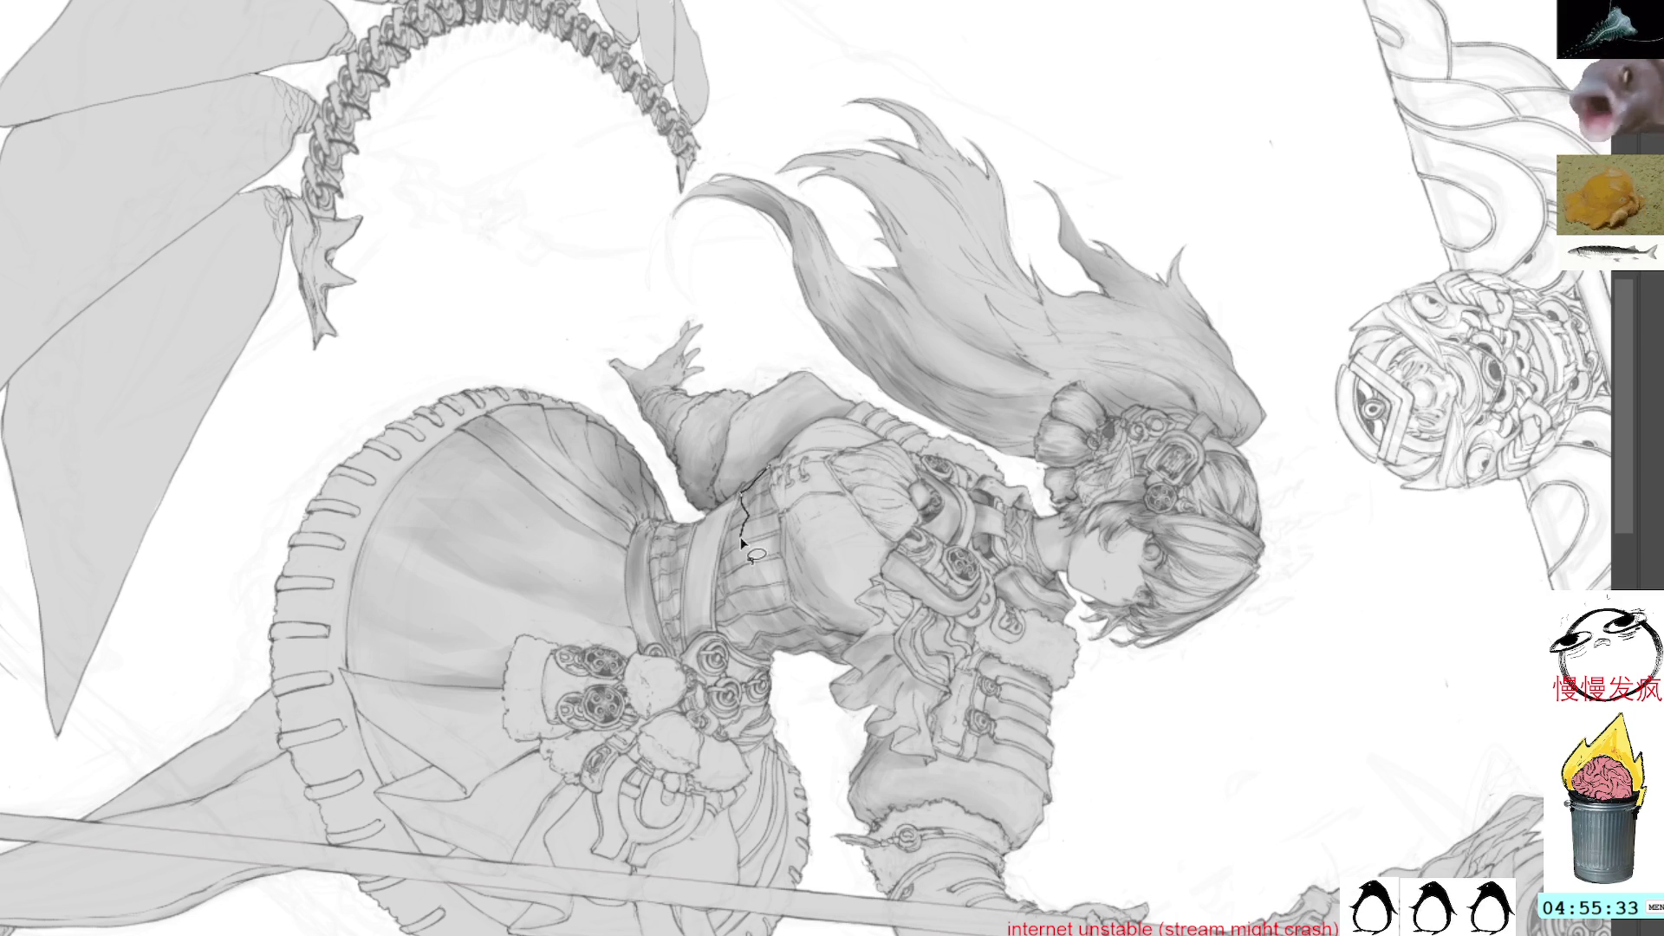
left_click_drag(783, 541, 768, 476)
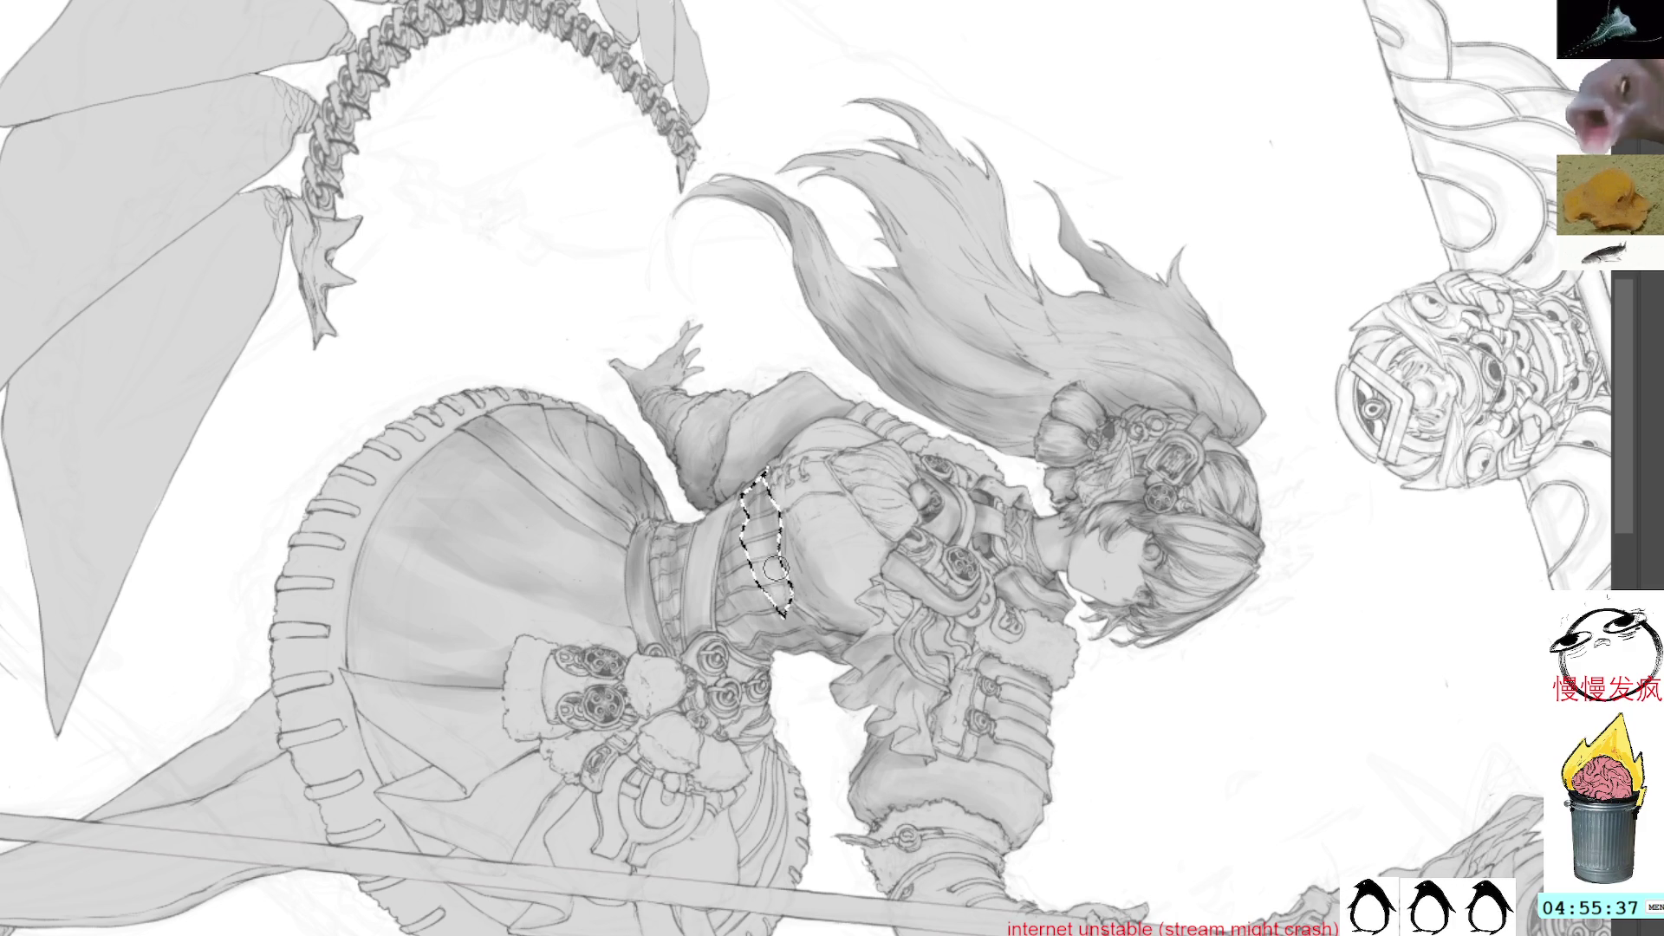
key("ctrl+d")
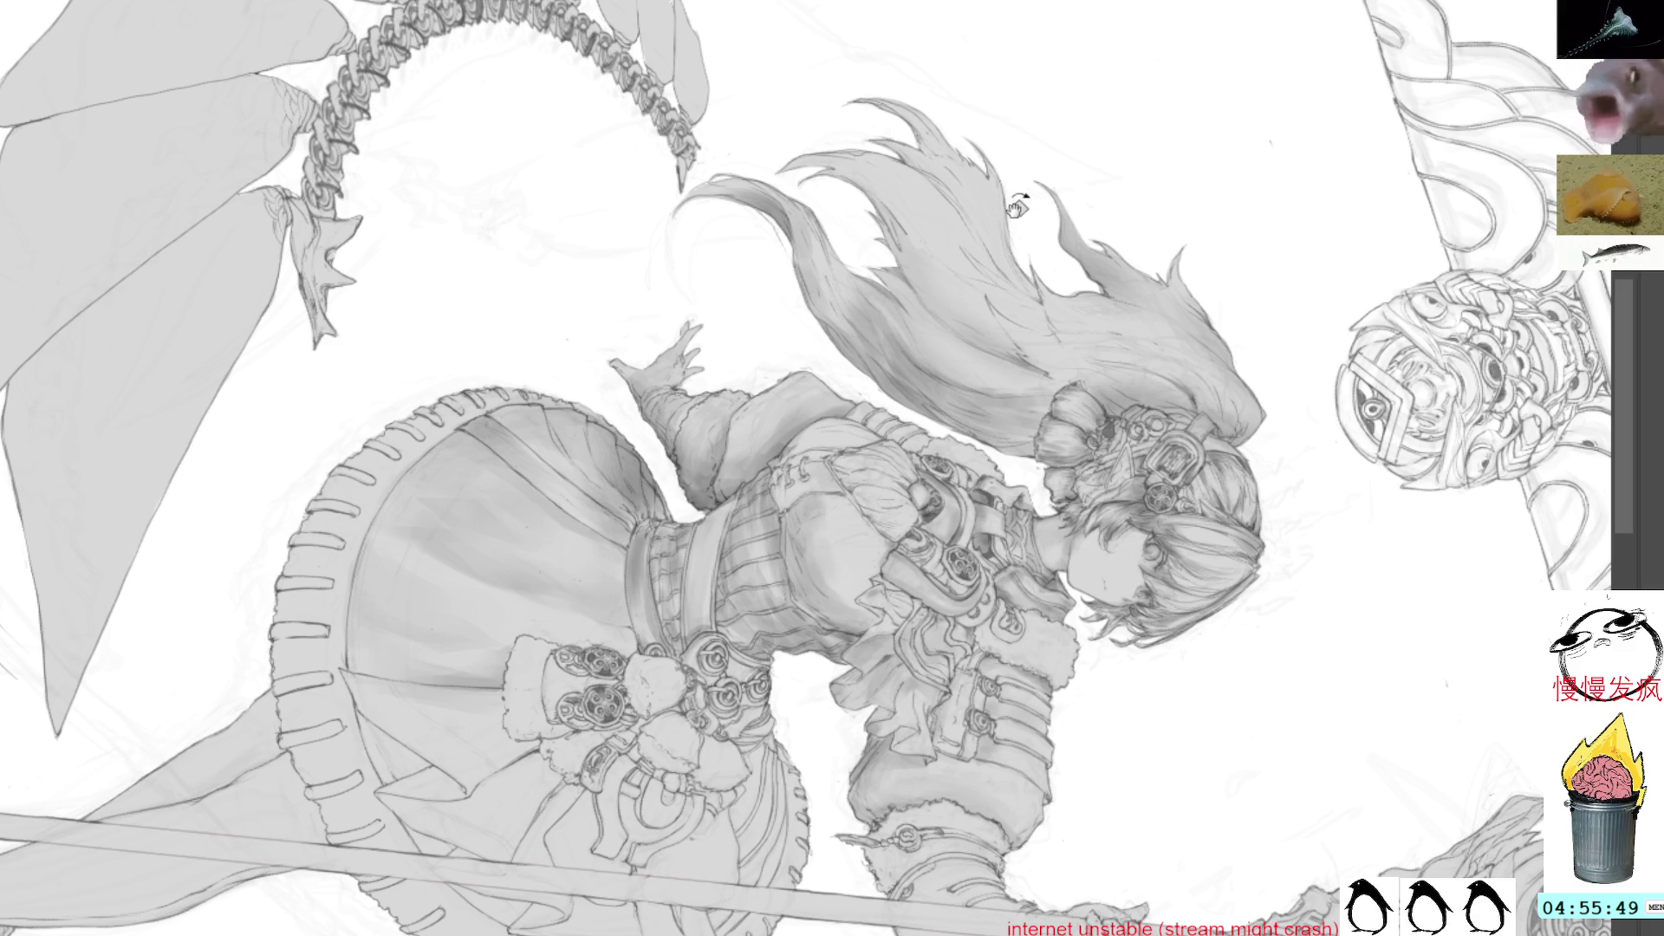
left_click_drag(1016, 216, 1019, 357)
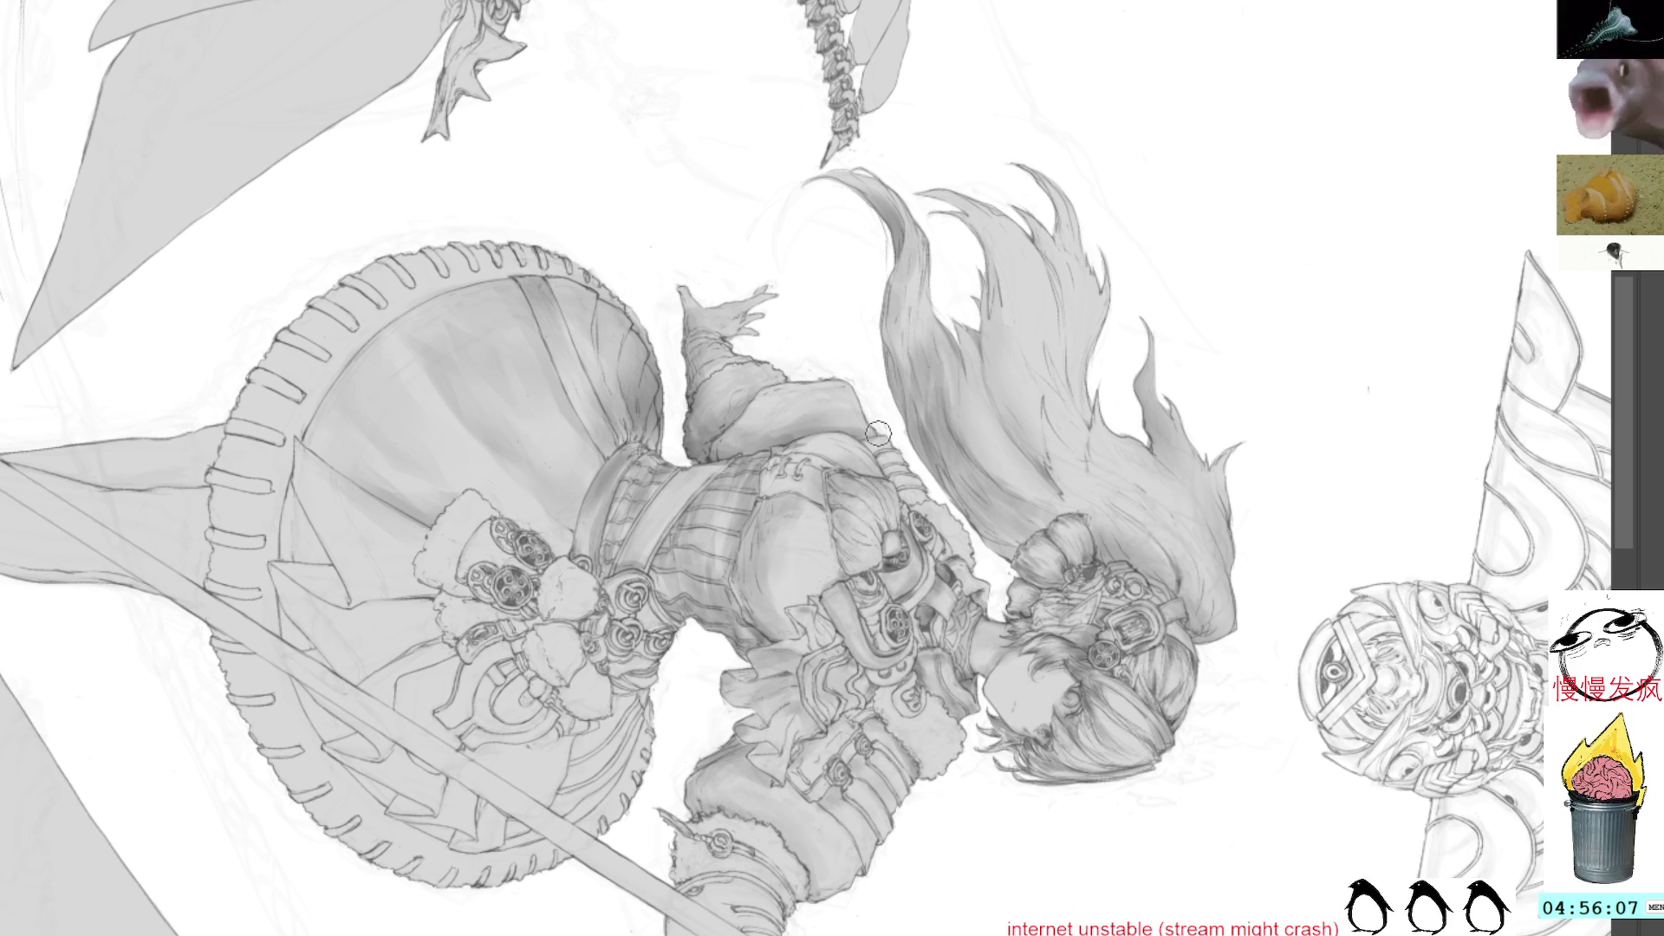
Outline an area along the hair edge, clear it, and turn the view upright onto the skirt
mouse_move(888, 437)
left_mouse_down()
mouse_move(871, 463)
mouse_move(899, 491)
left_mouse_up()
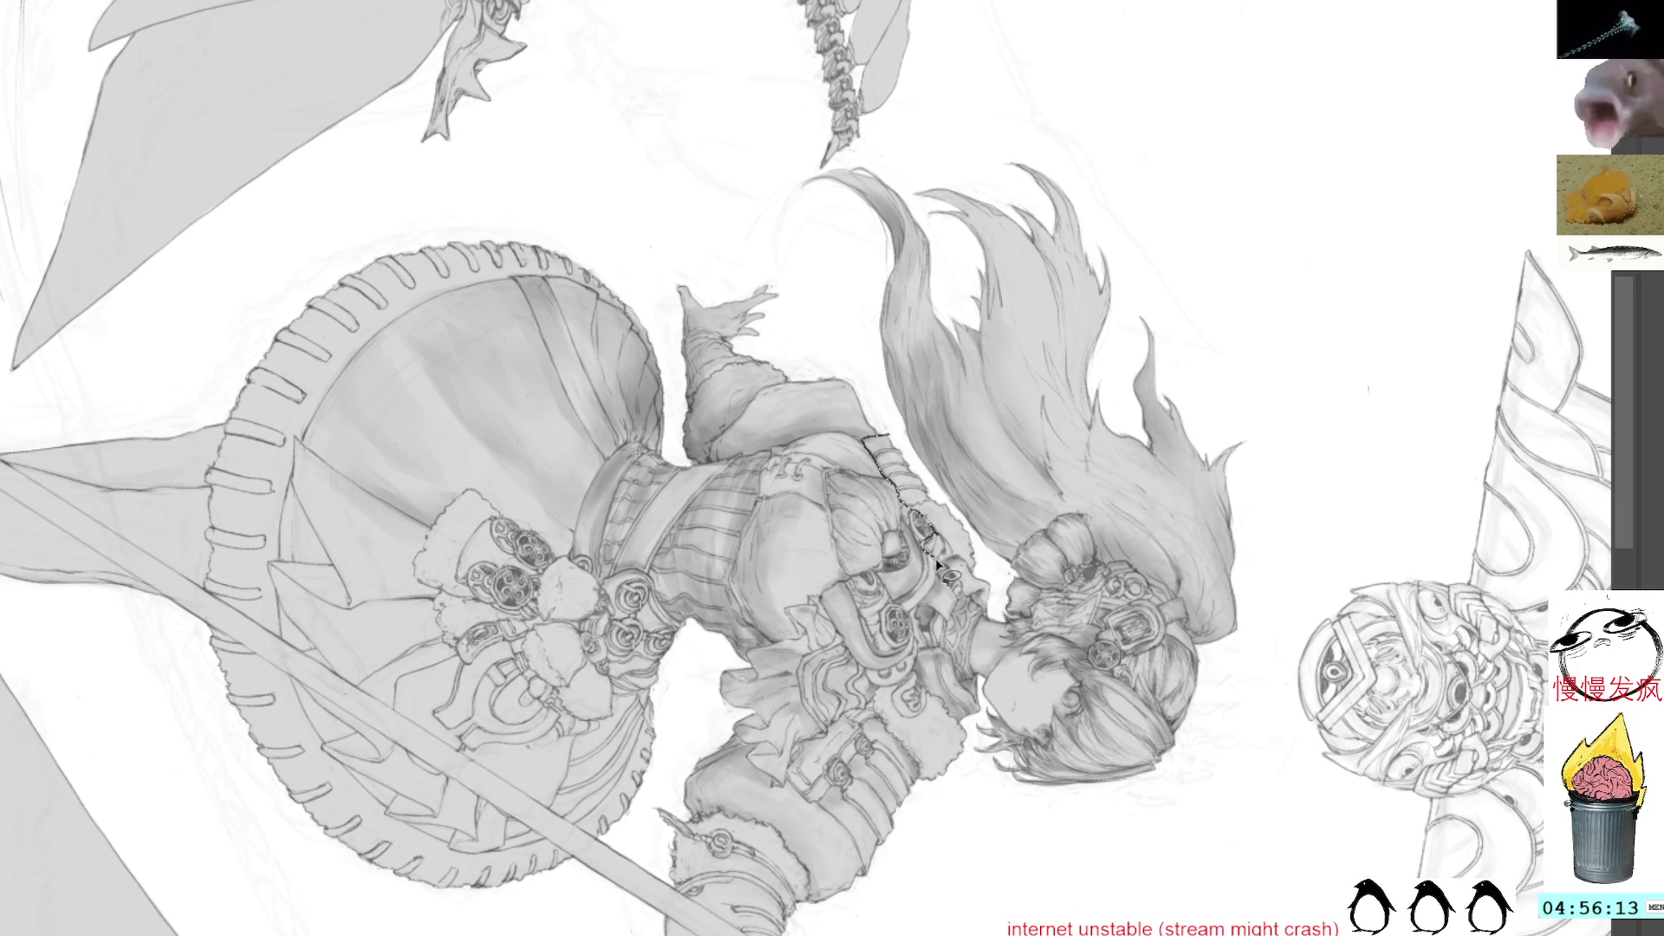
left_click_drag(951, 507, 864, 440)
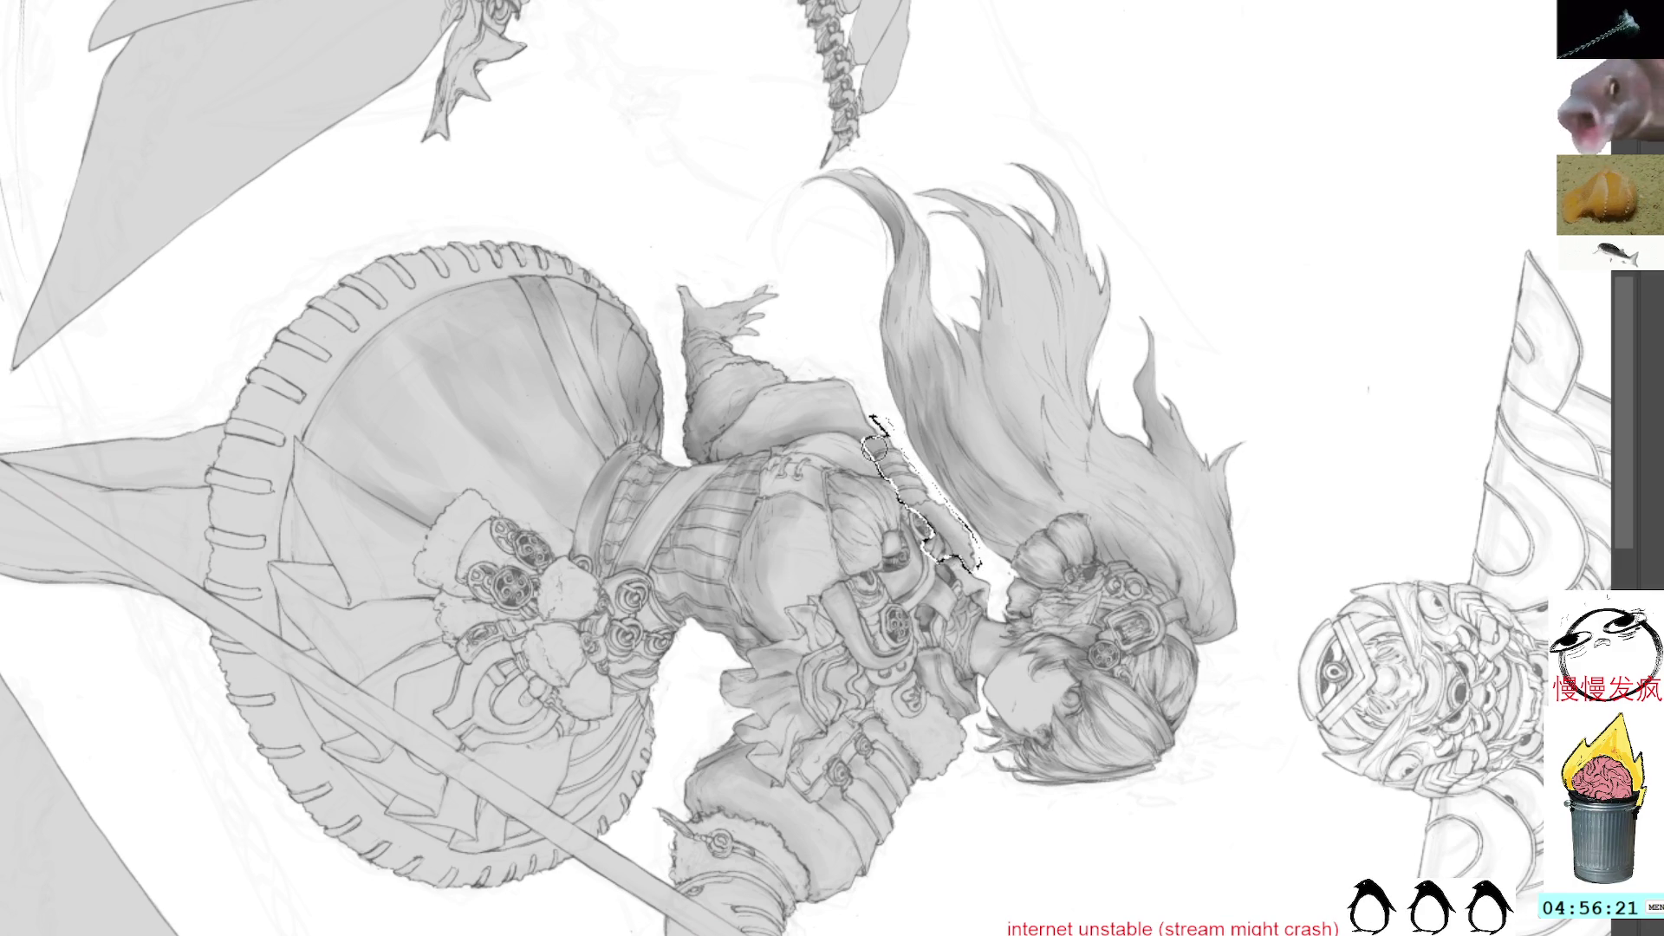
left_click(876, 346)
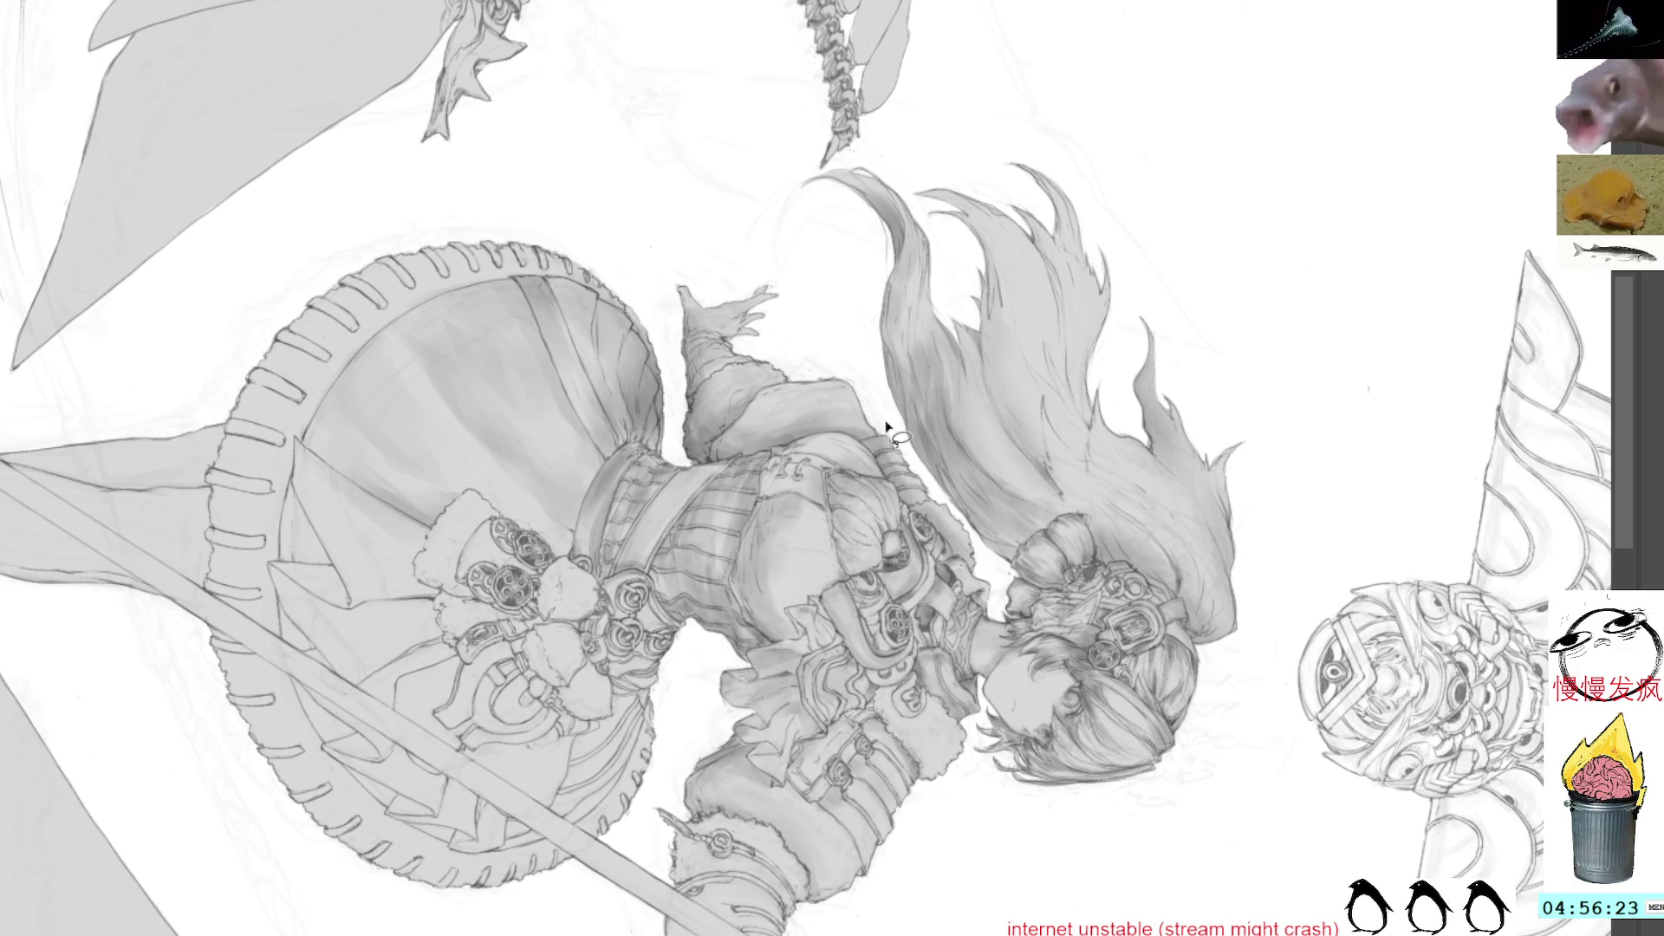
mouse_move(1001, 473)
left_mouse_down()
mouse_move(1074, 503)
mouse_move(924, 321)
left_mouse_up()
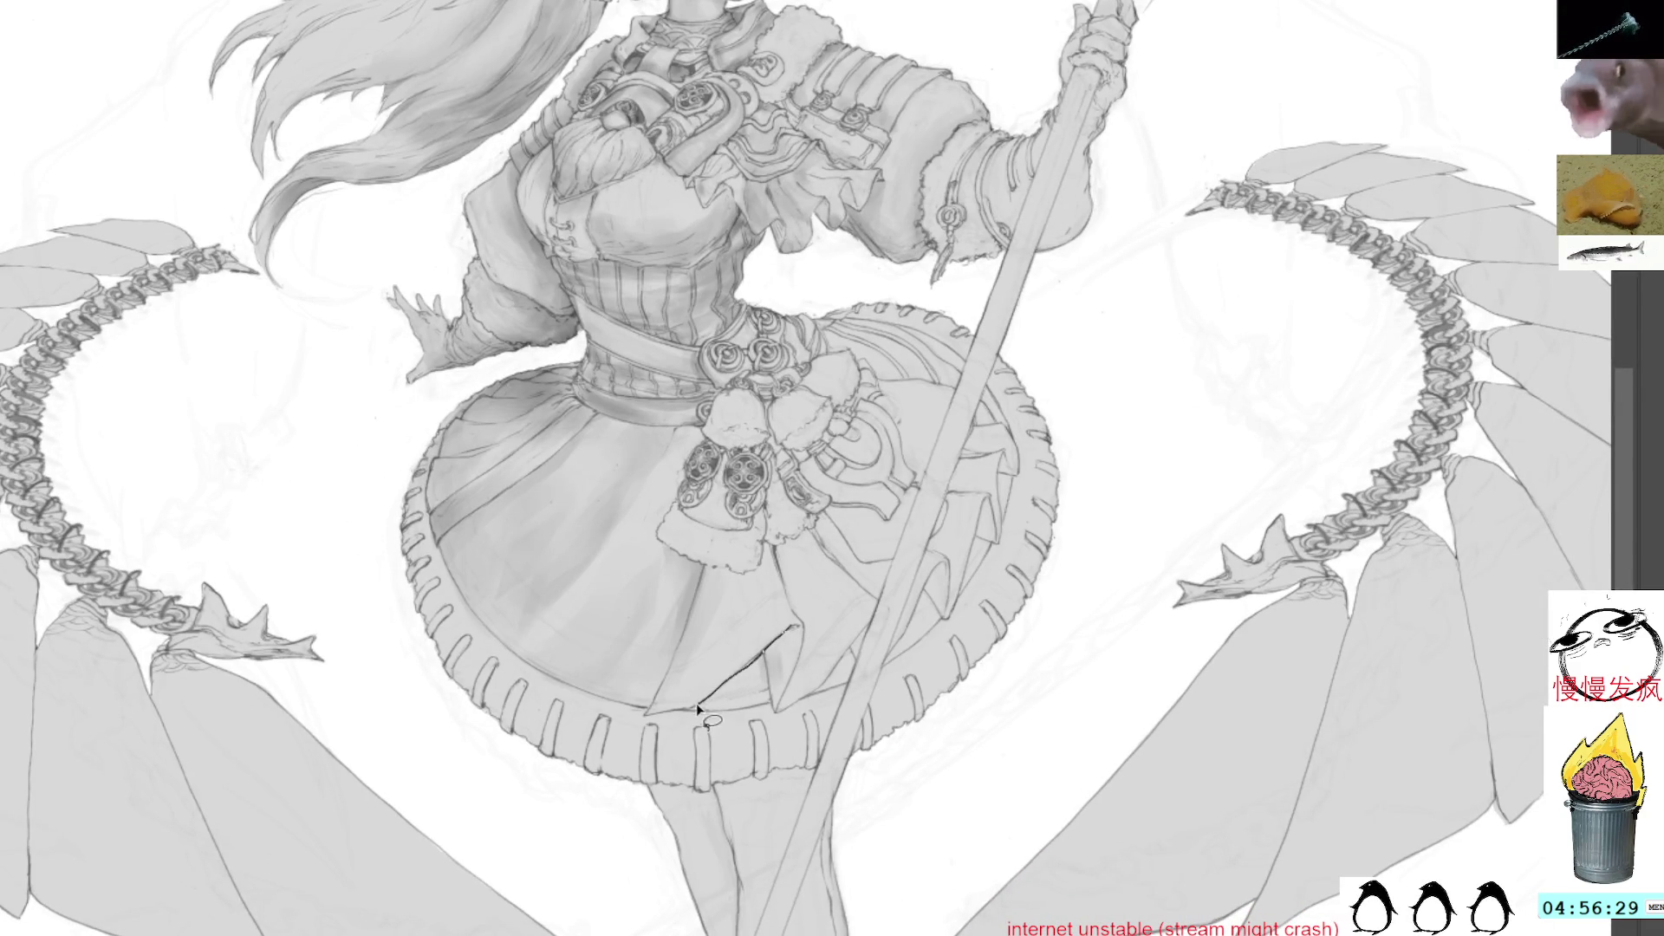
Lasso a triangular area on the skirt hem, shade it grey, and deselect
left_click_drag(759, 713, 782, 710)
left_click_drag(795, 623, 797, 621)
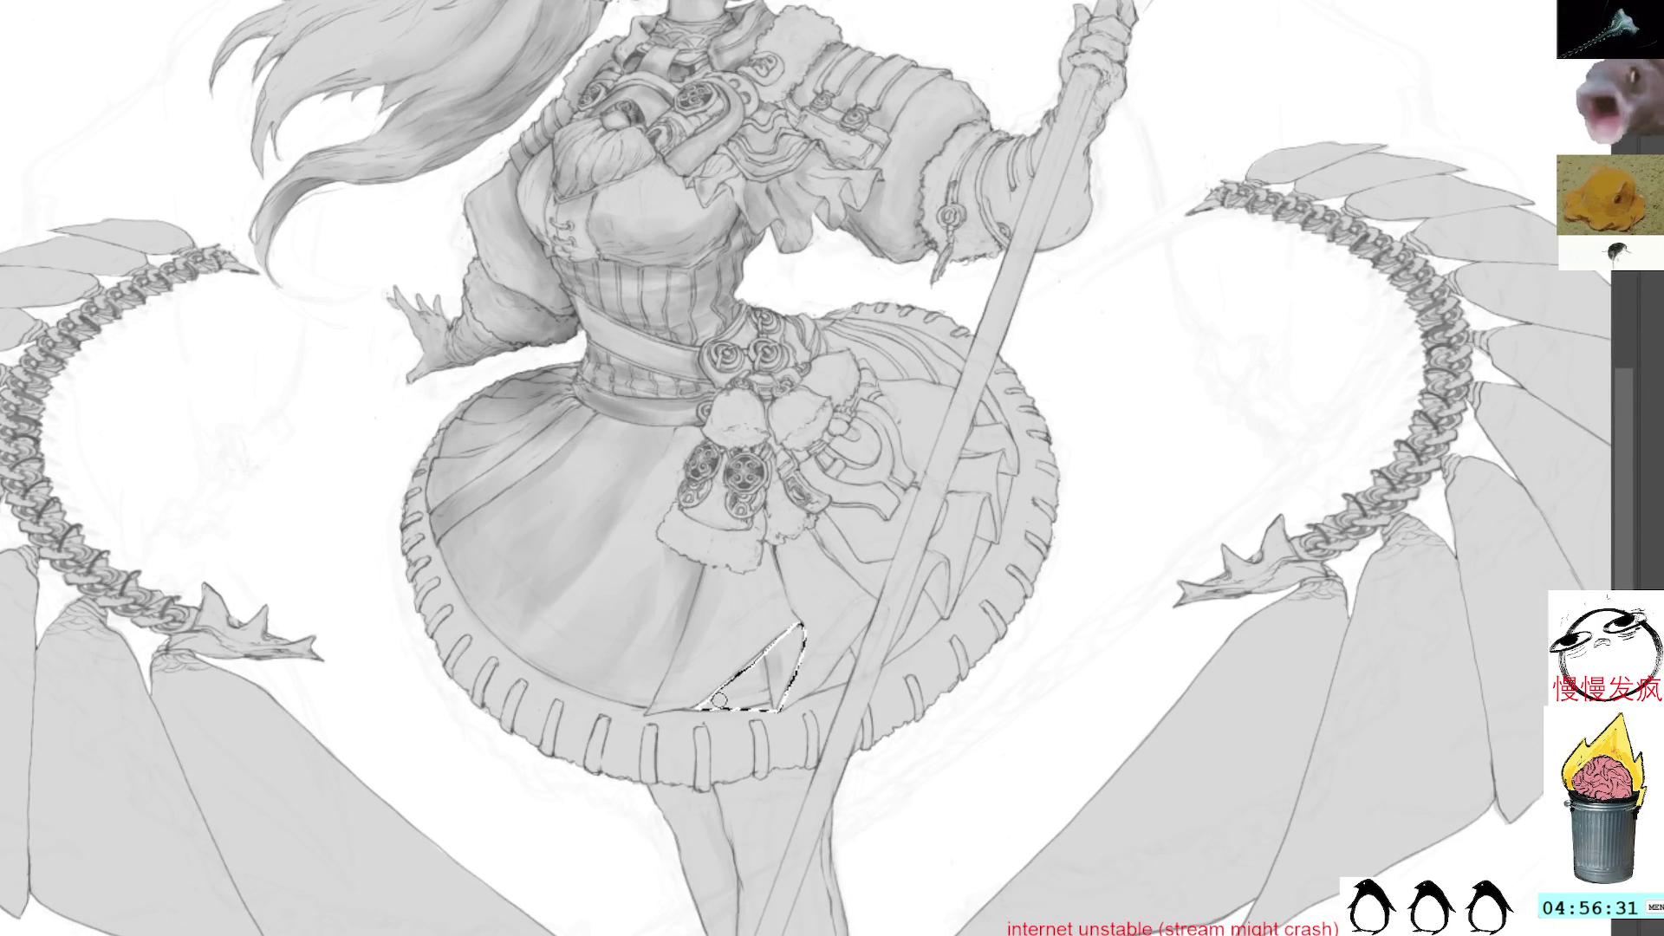
mouse_move(729, 697)
left_mouse_down()
mouse_move(772, 650)
mouse_move(797, 654)
left_mouse_up()
key("l")
key("ctrl+d")
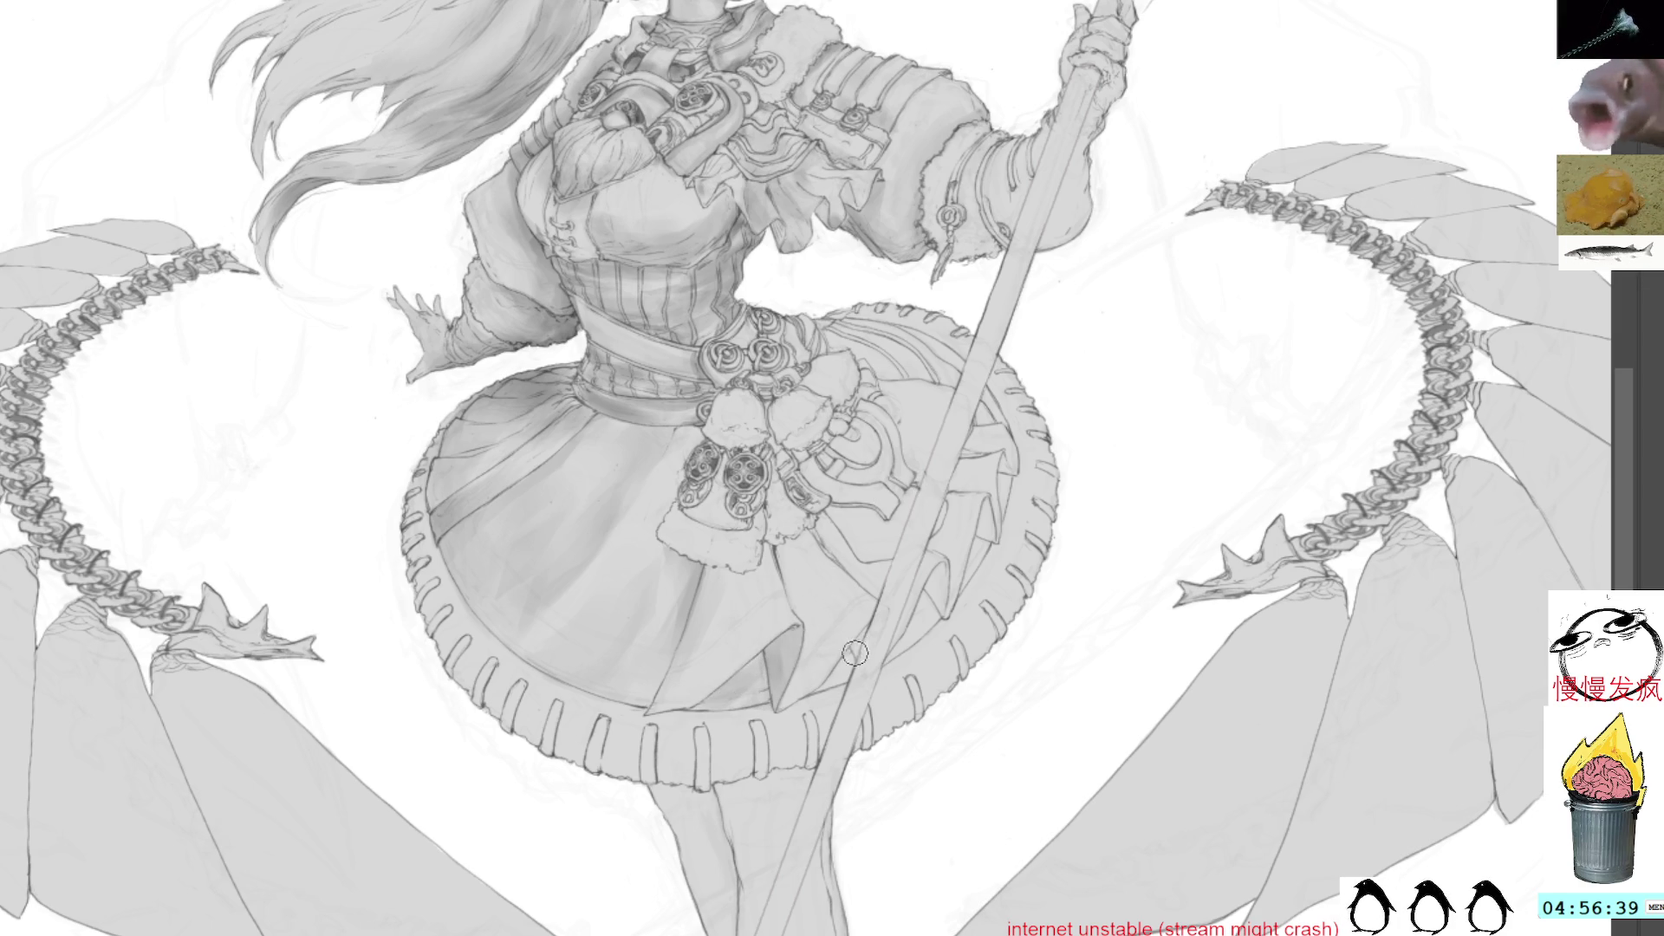
Outline another skirt area and shade it darker, then drop the selection
left_click_drag(822, 686, 862, 637)
key("b")
key("ctrl+d")
key("l")
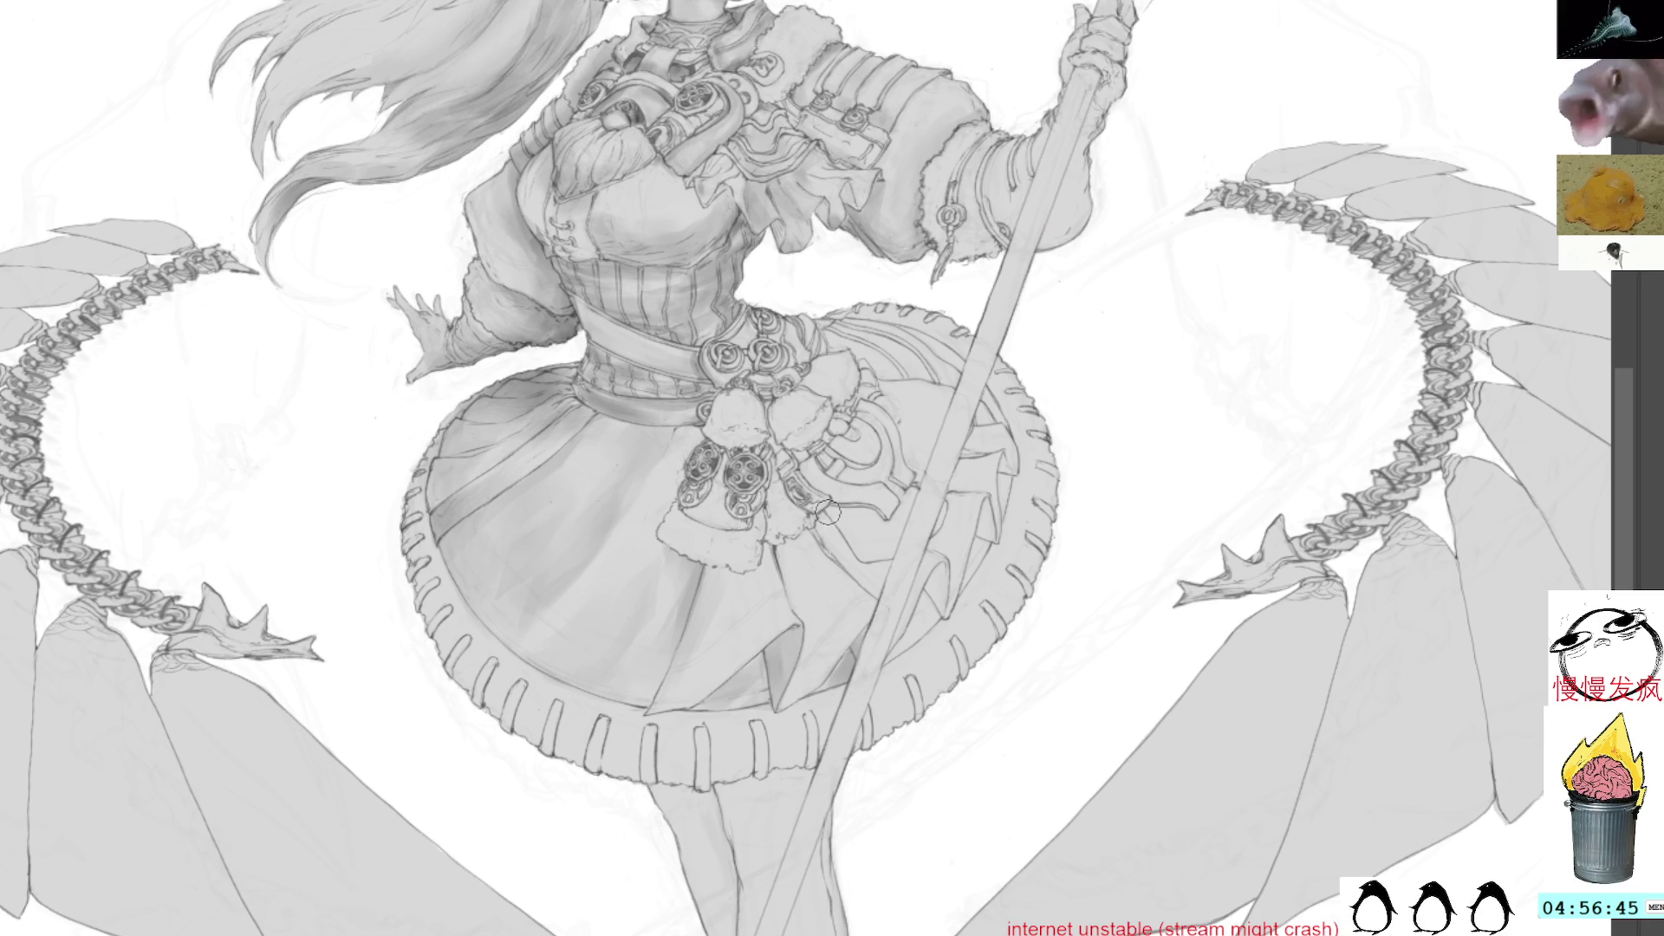
Lasso a longer skirt panel, shade it with a larger brush, deselect and pan up toward the head
left_click_drag(803, 542, 837, 604)
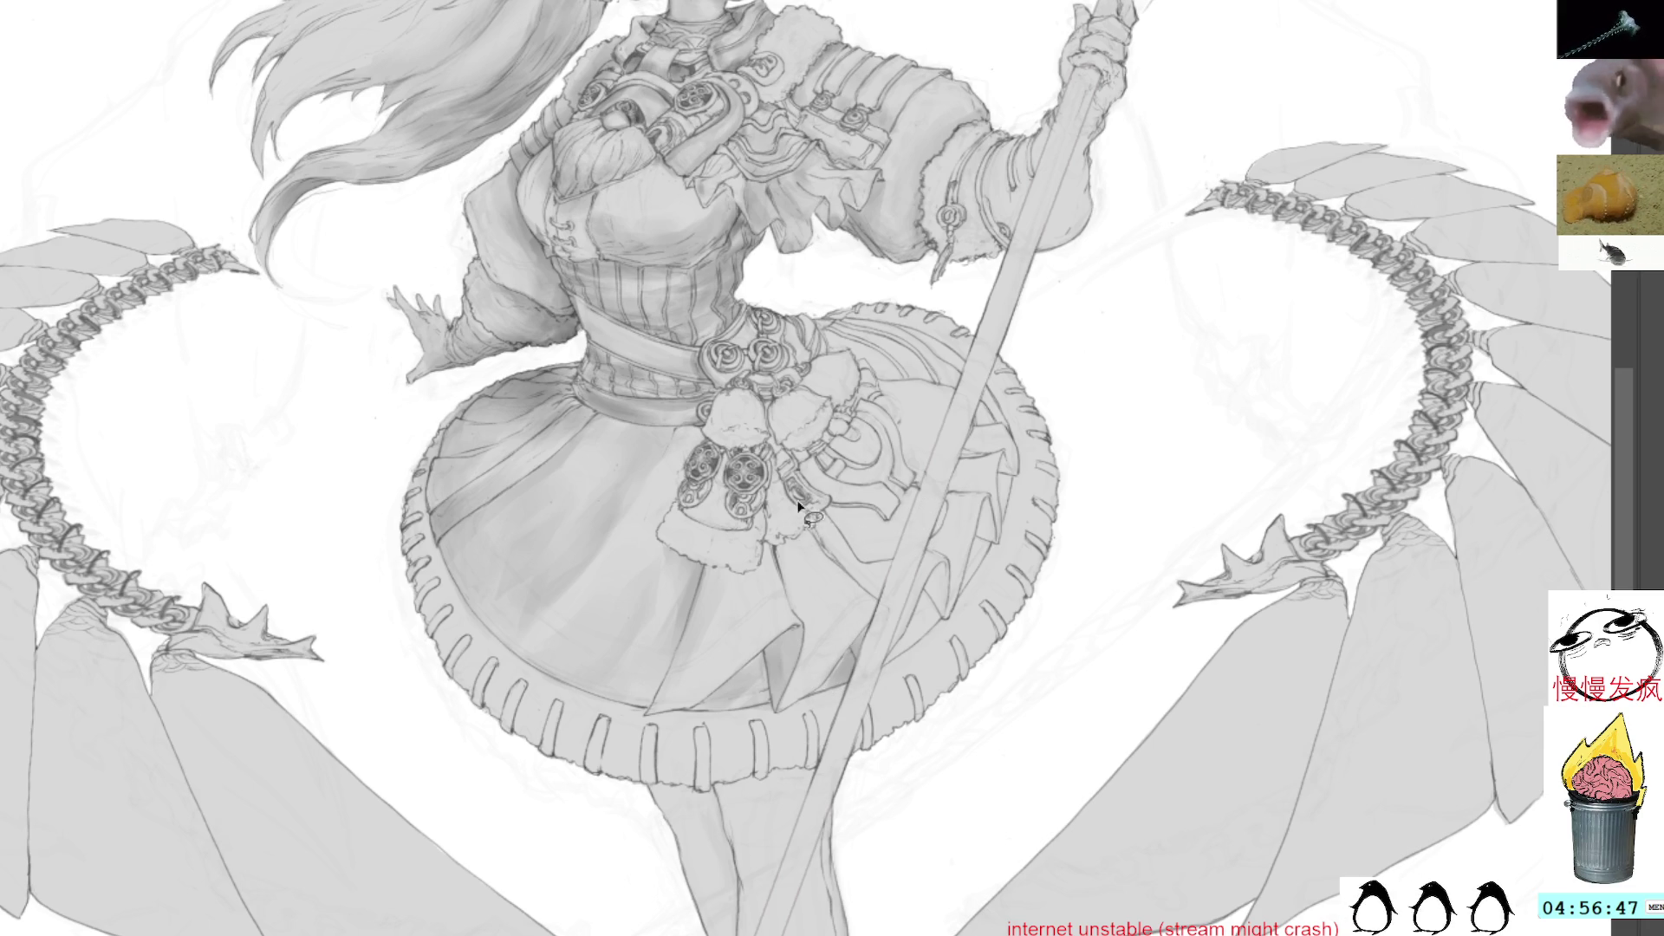
left_click_drag(785, 683, 785, 711)
mouse_move(847, 661)
left_mouse_down()
mouse_move(877, 617)
mouse_move(772, 496)
left_mouse_up()
key("bracketright")
key("bracketright")
key("bracketright")
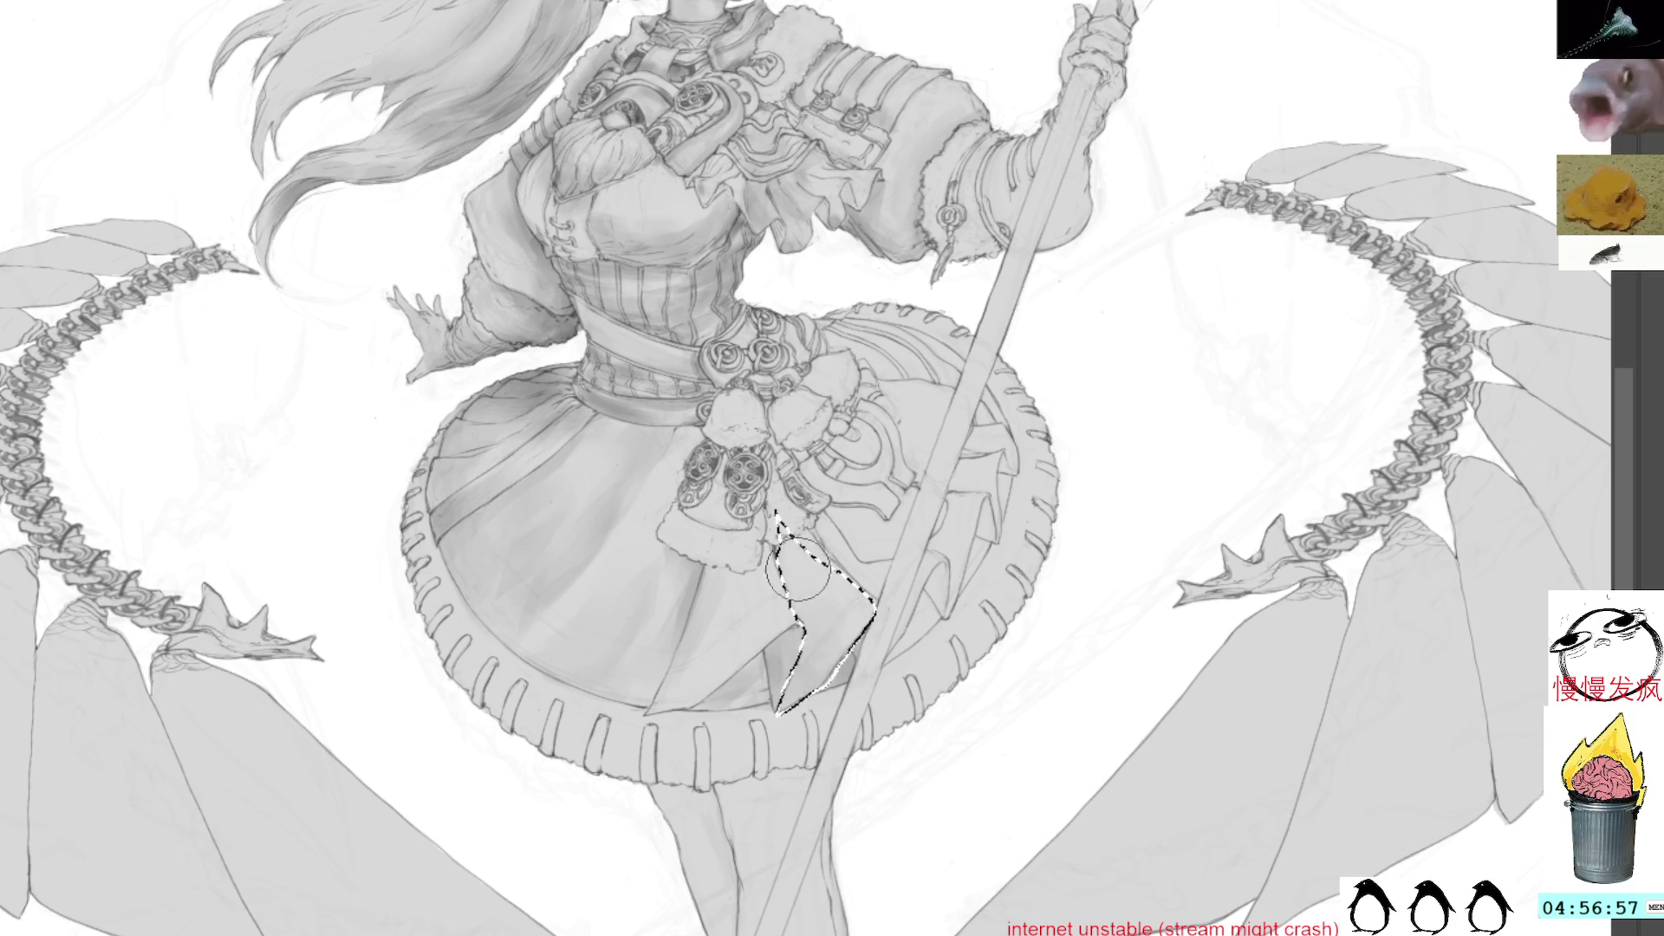
key("ctrl+d")
left_click_drag(955, 442, 999, 580)
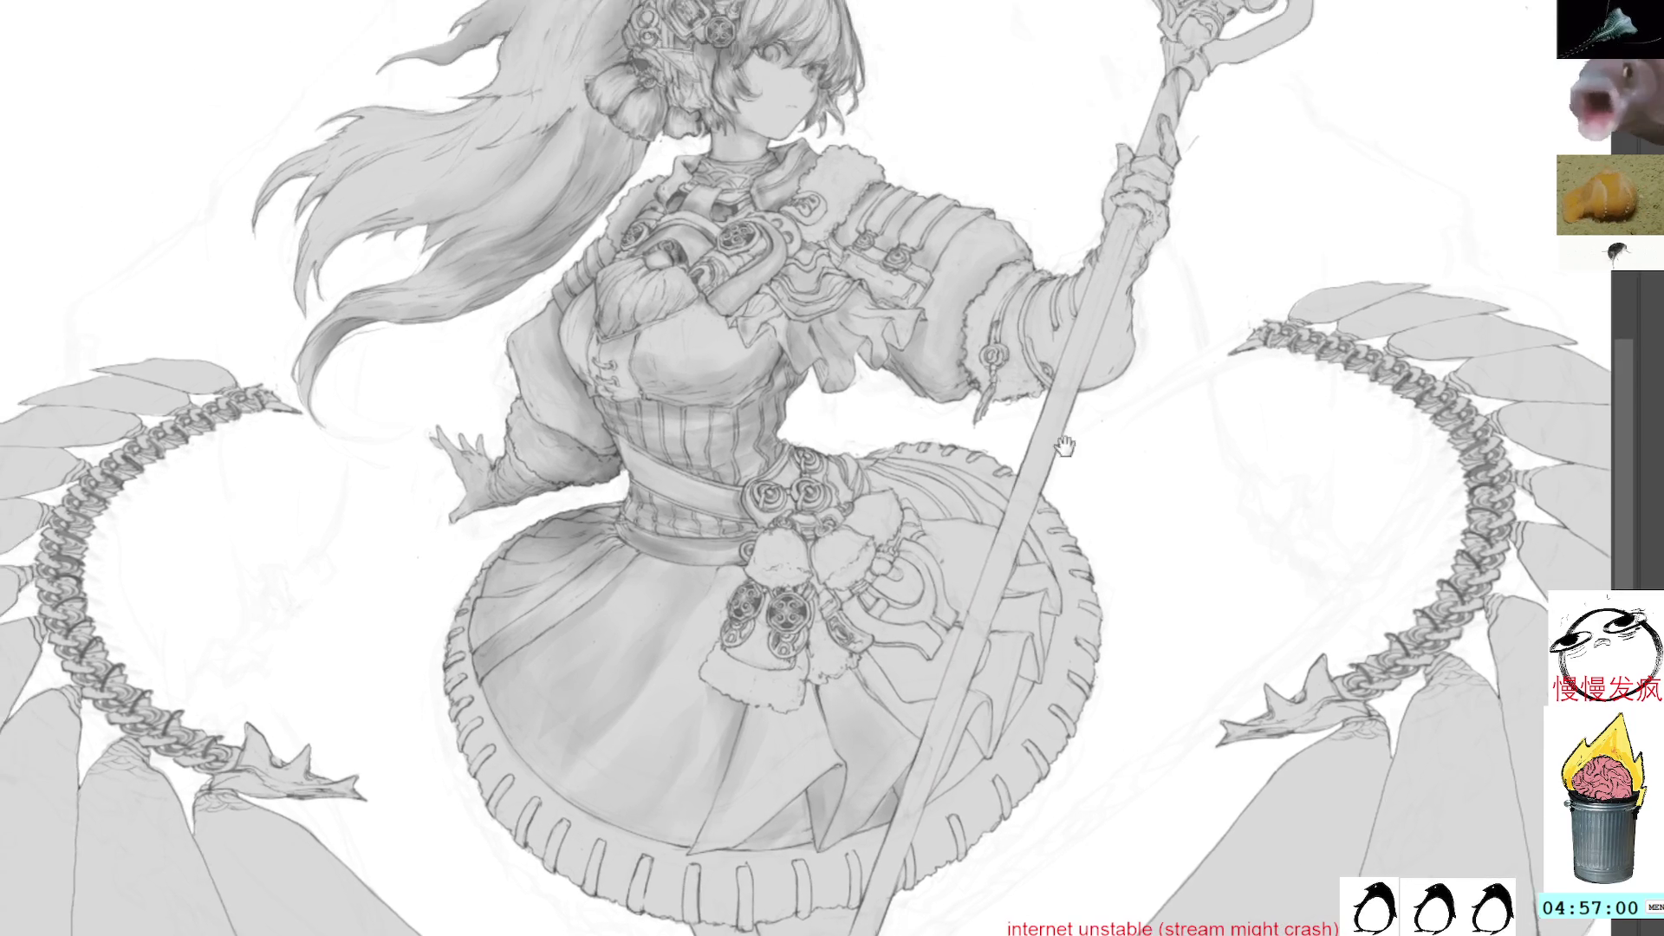
left_click_drag(1065, 446, 1103, 466)
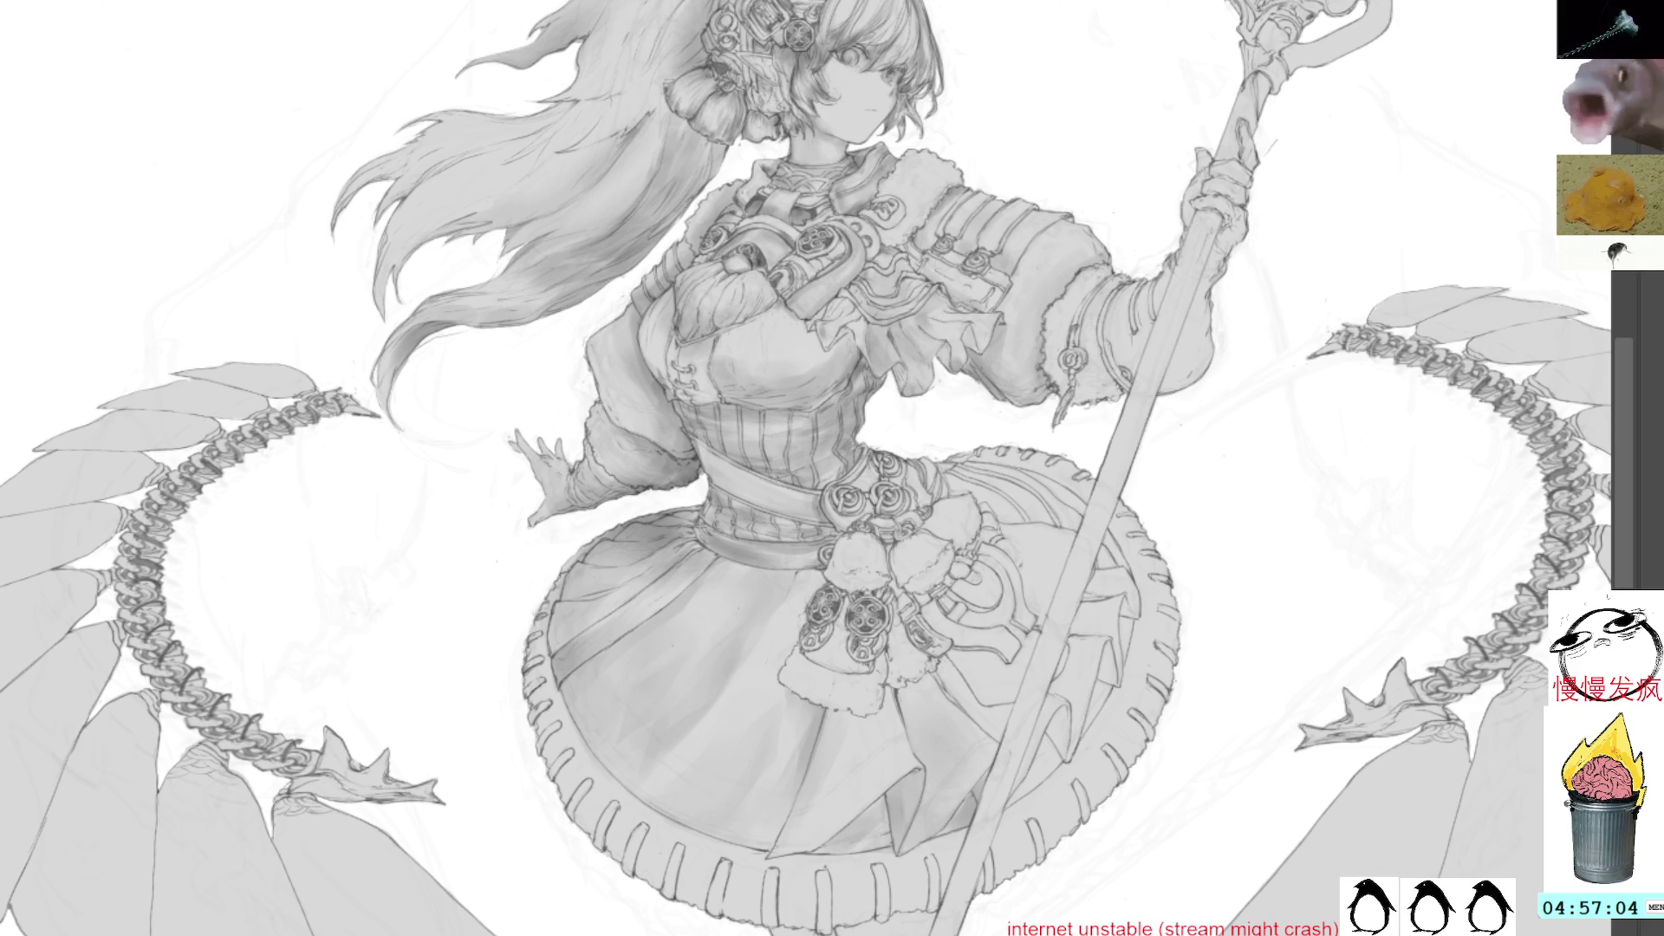
Sample grays from the chest and sleeve and draw dark detail lines on the sleeve cuff
mouse_move(1248, 201)
left_mouse_down()
mouse_move(1174, 347)
mouse_move(1193, 358)
left_mouse_up()
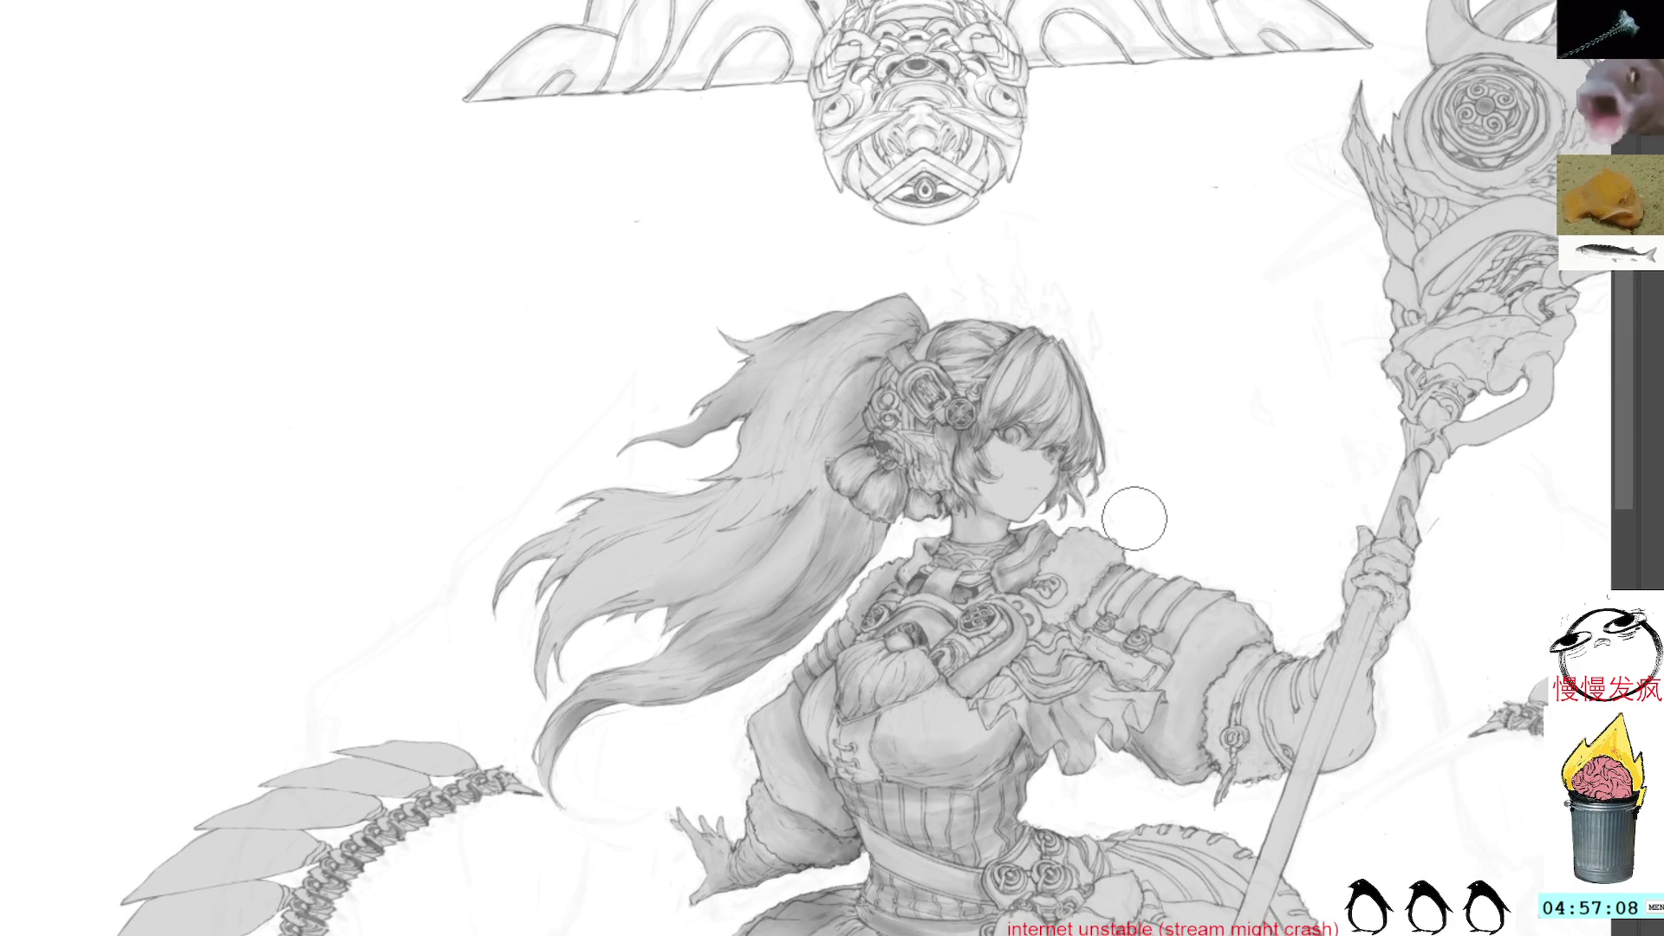
left_click_drag(1124, 512, 1041, 397)
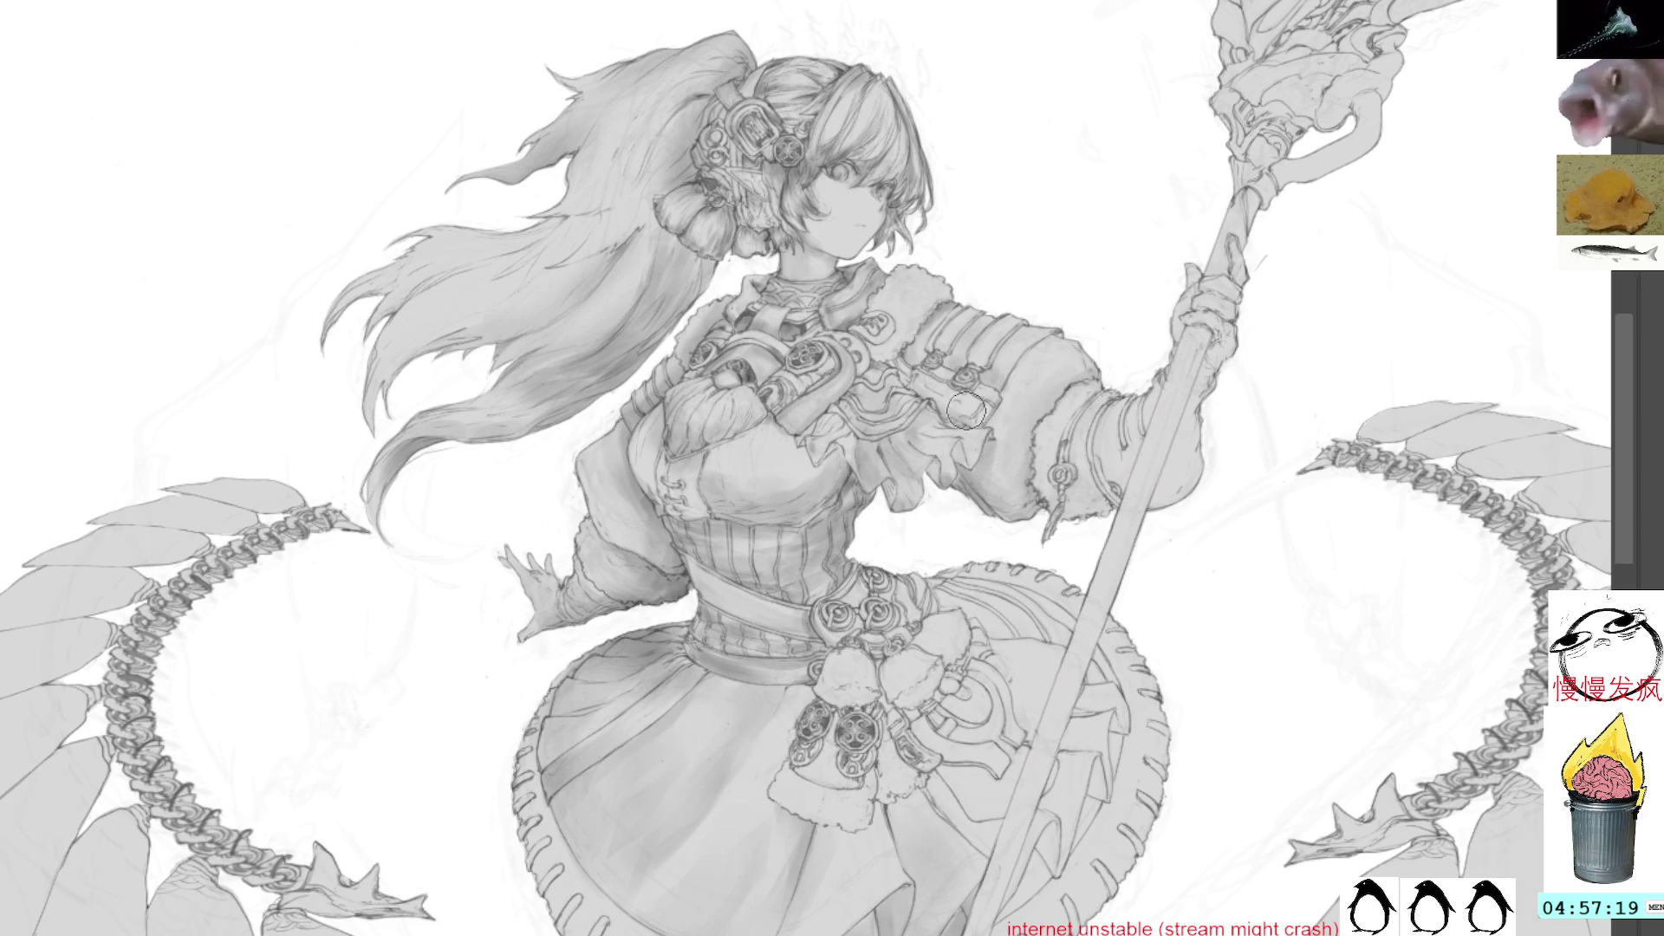
left_click(856, 463)
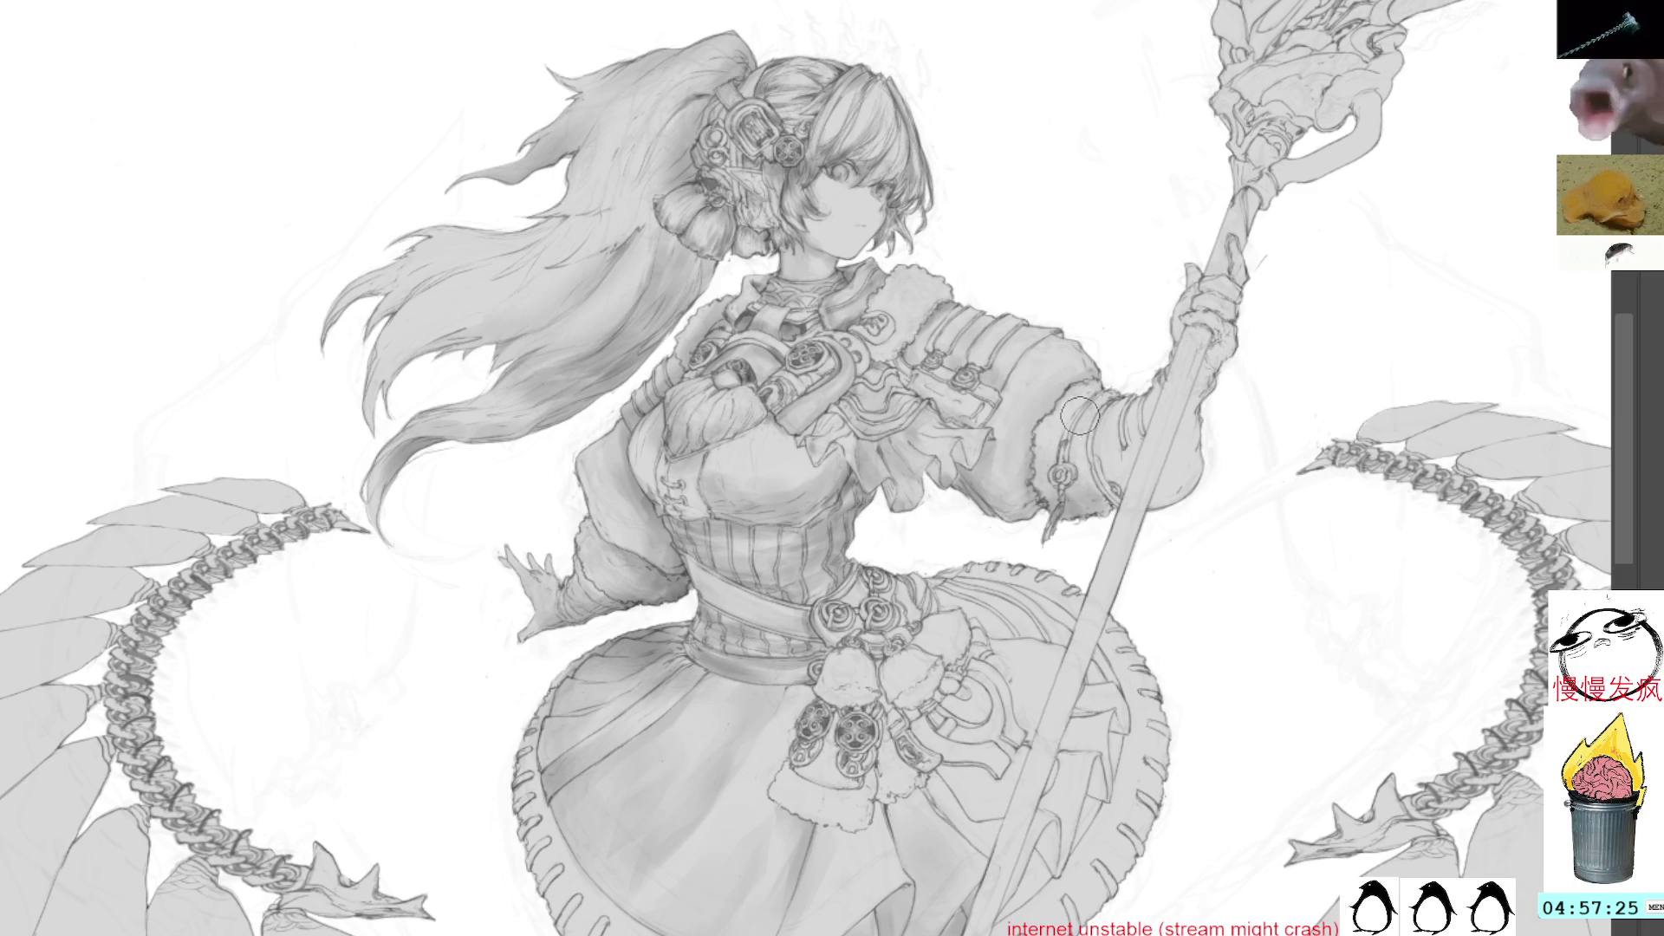
left_click(1067, 420)
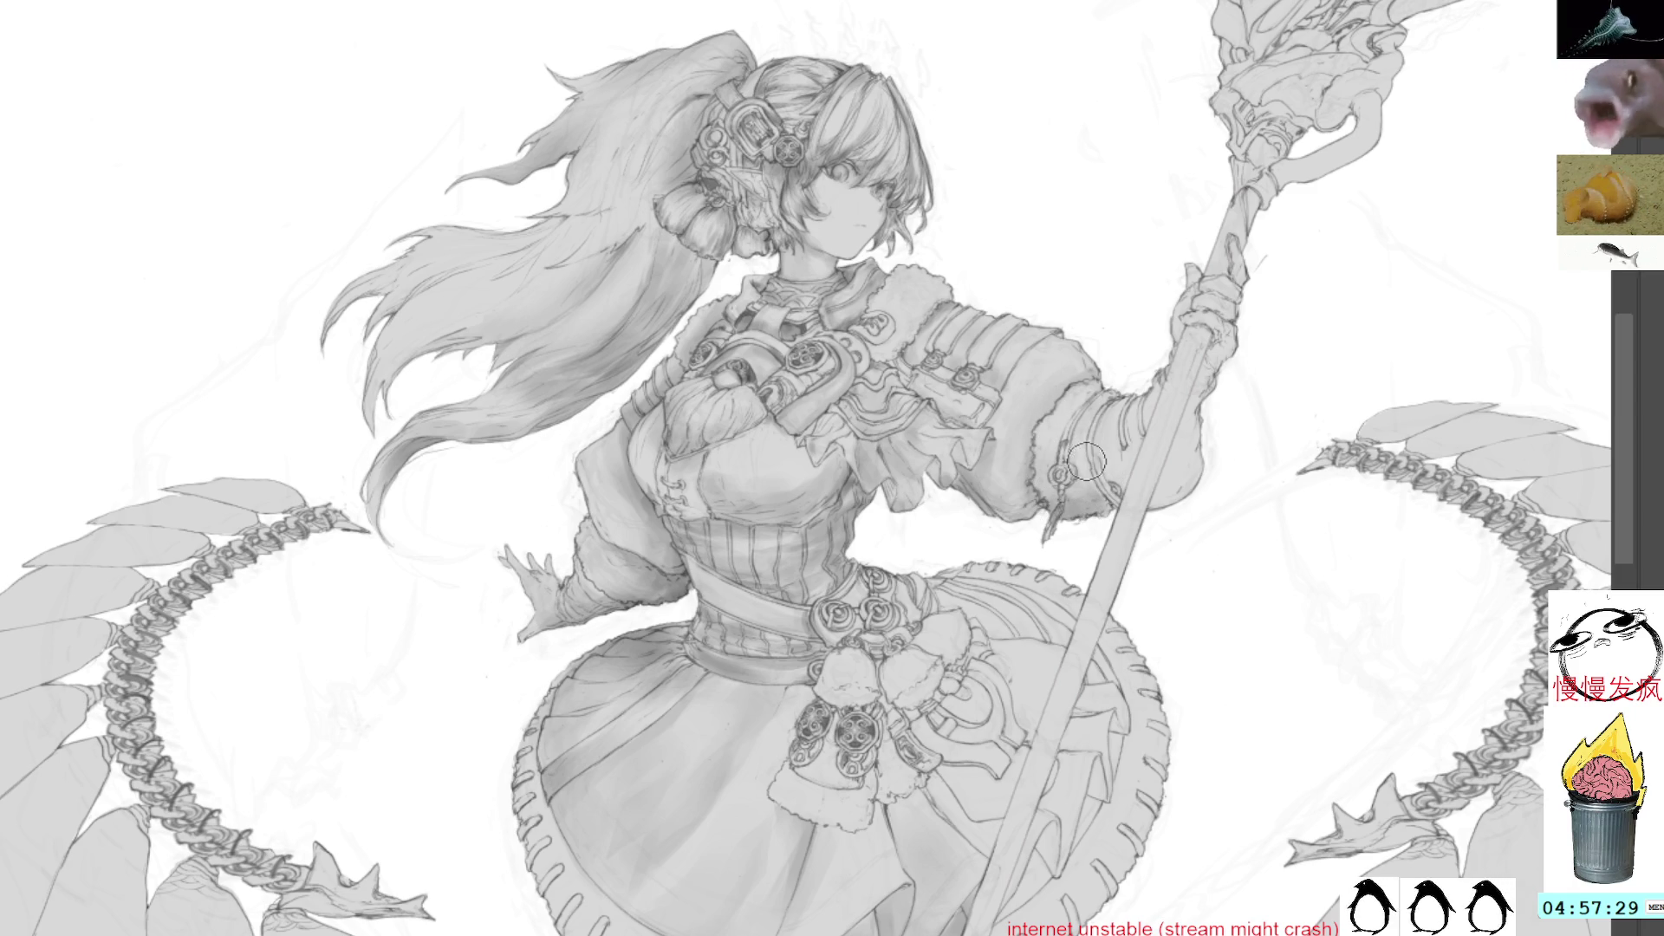
mouse_move(1107, 404)
left_mouse_down()
mouse_move(1082, 485)
mouse_move(1093, 394)
left_mouse_up()
key("ctrl+d")
key("b")
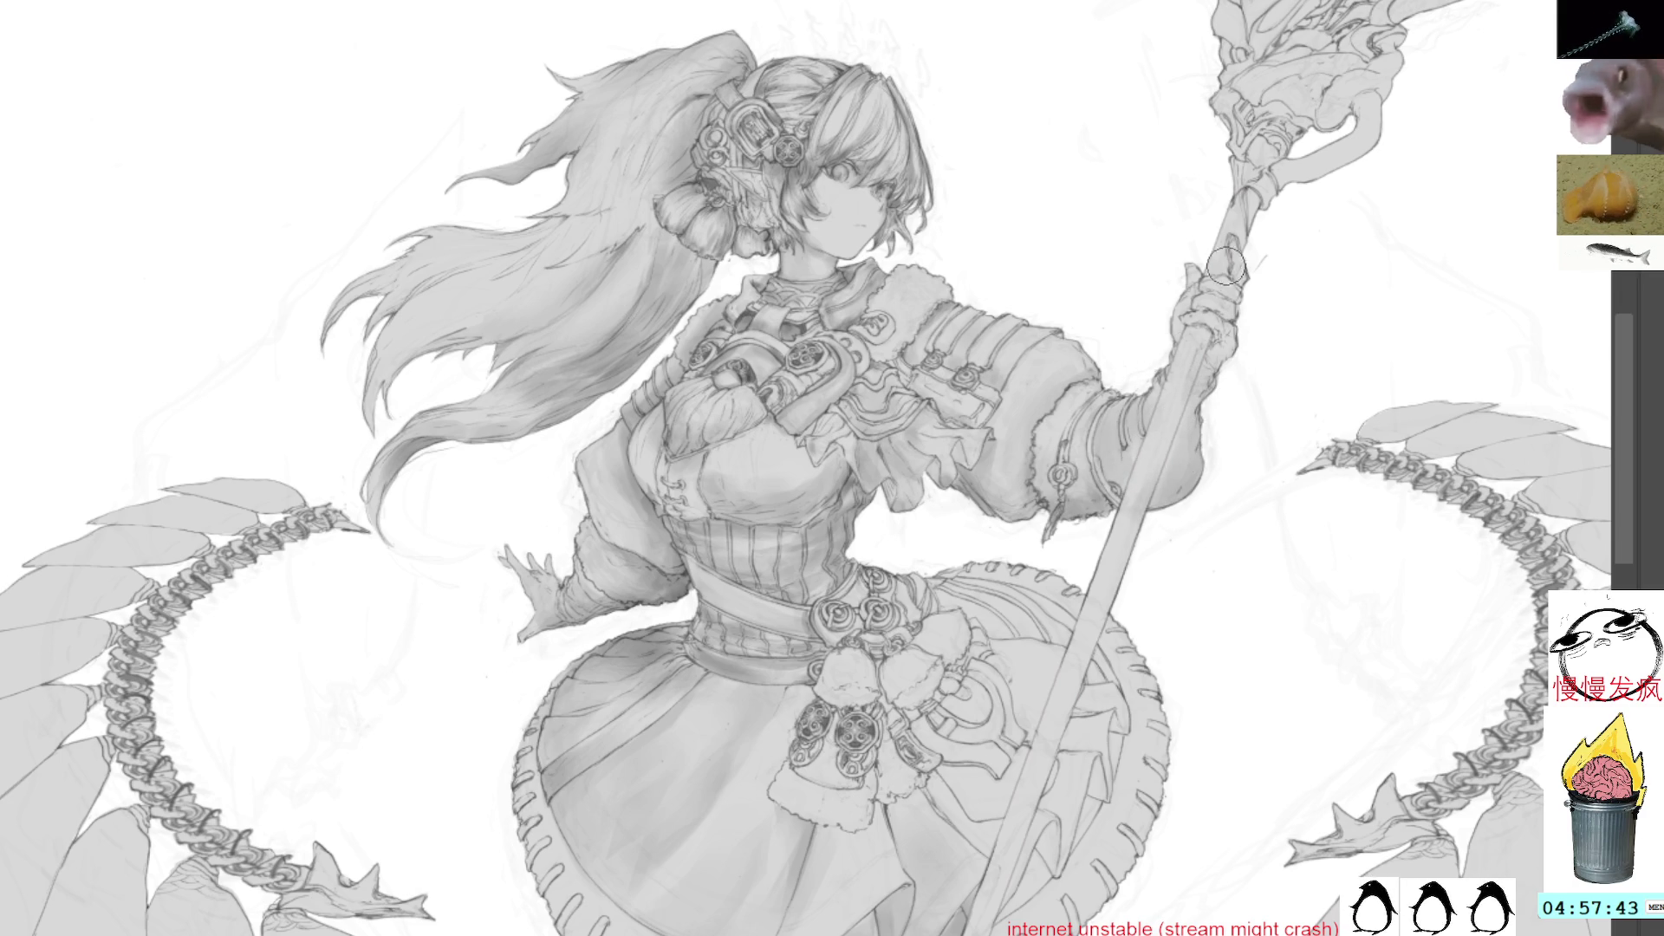
Tilt the canvas, pick the waist's gray tone and move down to the skirt and legs
mouse_move(1300, 260)
left_mouse_down()
mouse_move(1044, 80)
mouse_move(1142, 264)
mouse_move(1185, 307)
mouse_move(1118, 364)
mouse_move(989, 385)
mouse_move(1204, 560)
left_mouse_up()
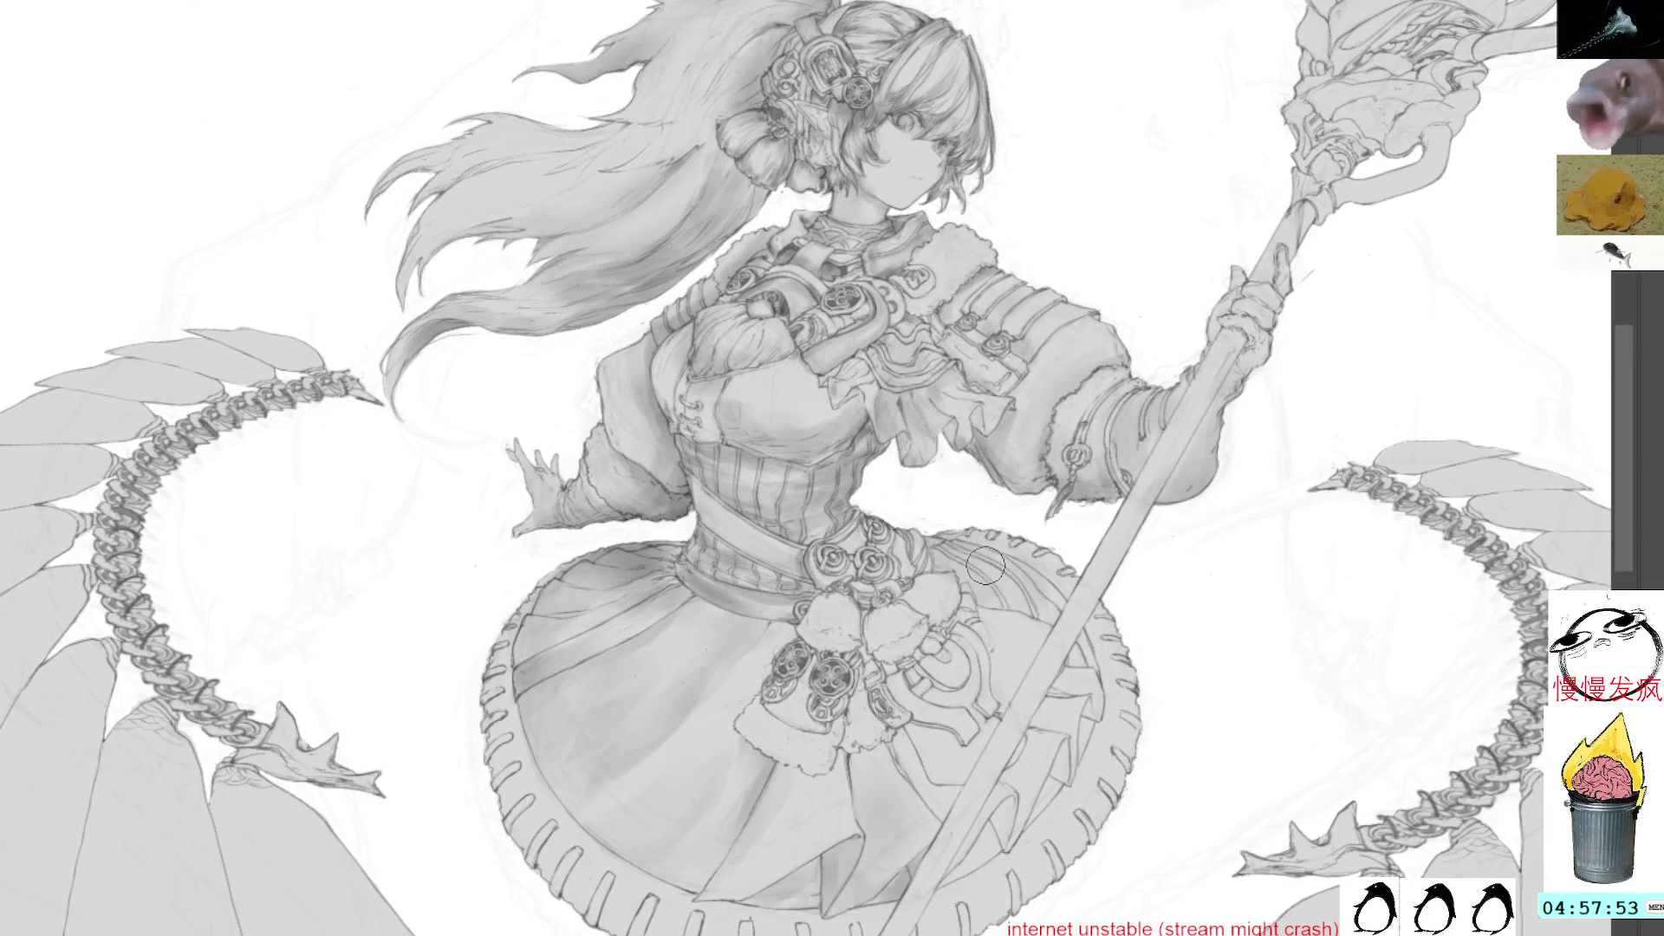
left_click(625, 559, "alt")
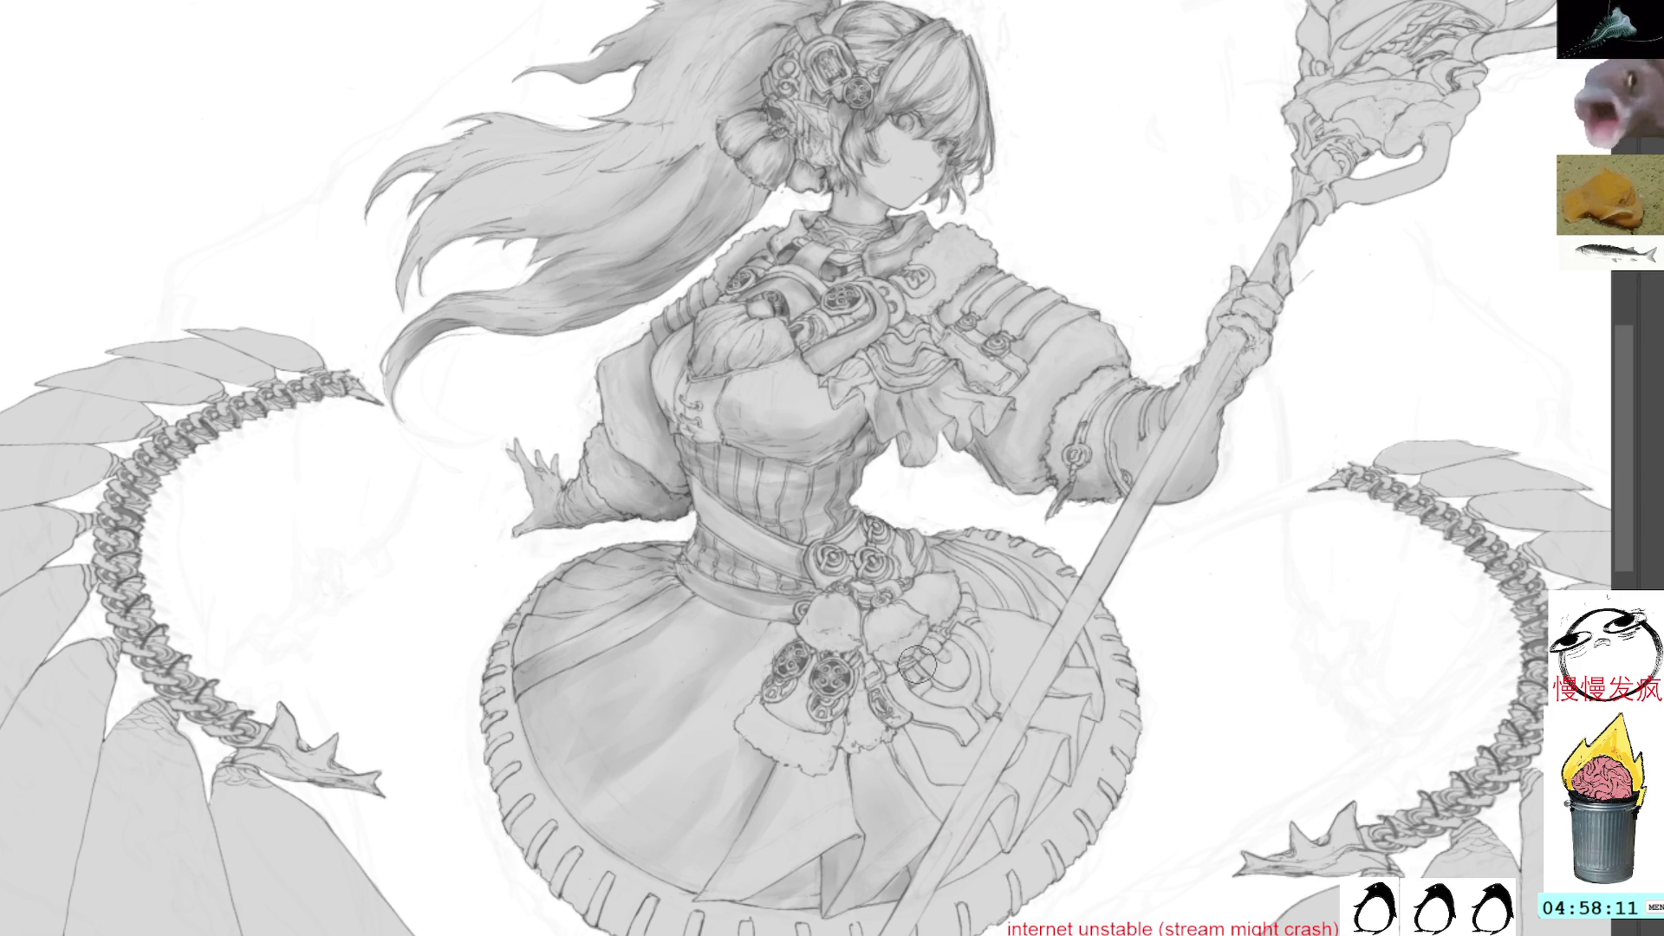
mouse_move(934, 680)
left_mouse_down()
mouse_move(936, 557)
mouse_move(1074, 262)
left_mouse_up()
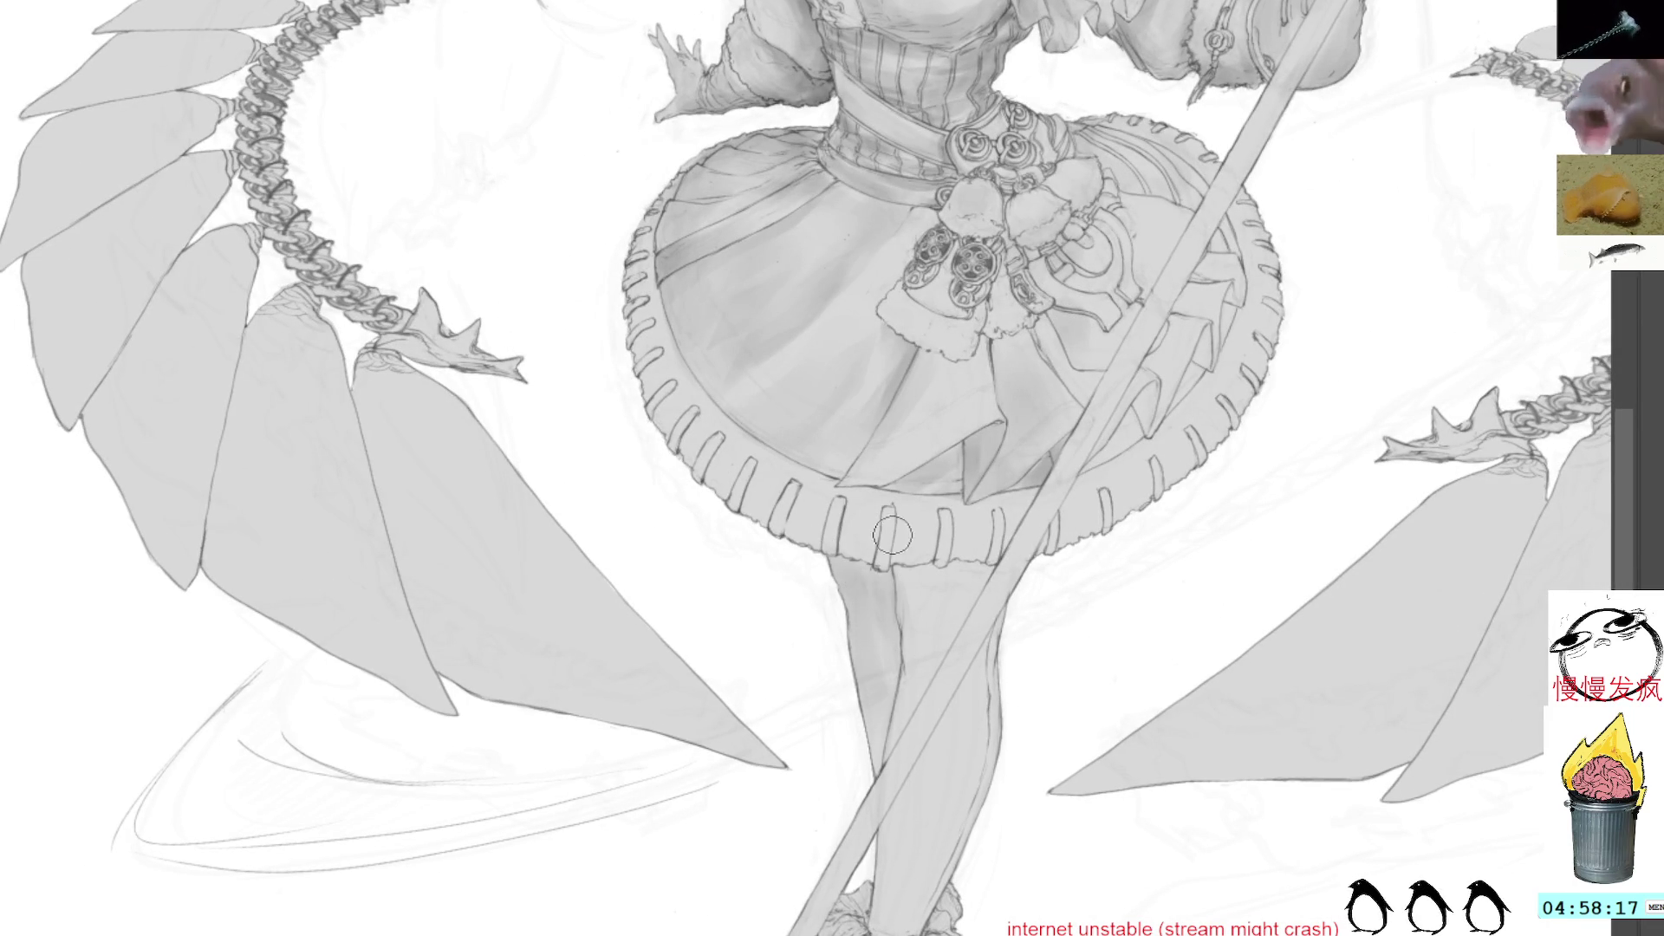
Draw the leg contour down from the skirt hem and a curve across the thigh
mouse_move(1248, 498)
left_mouse_down()
mouse_move(902, 21)
mouse_move(945, 9)
left_mouse_up()
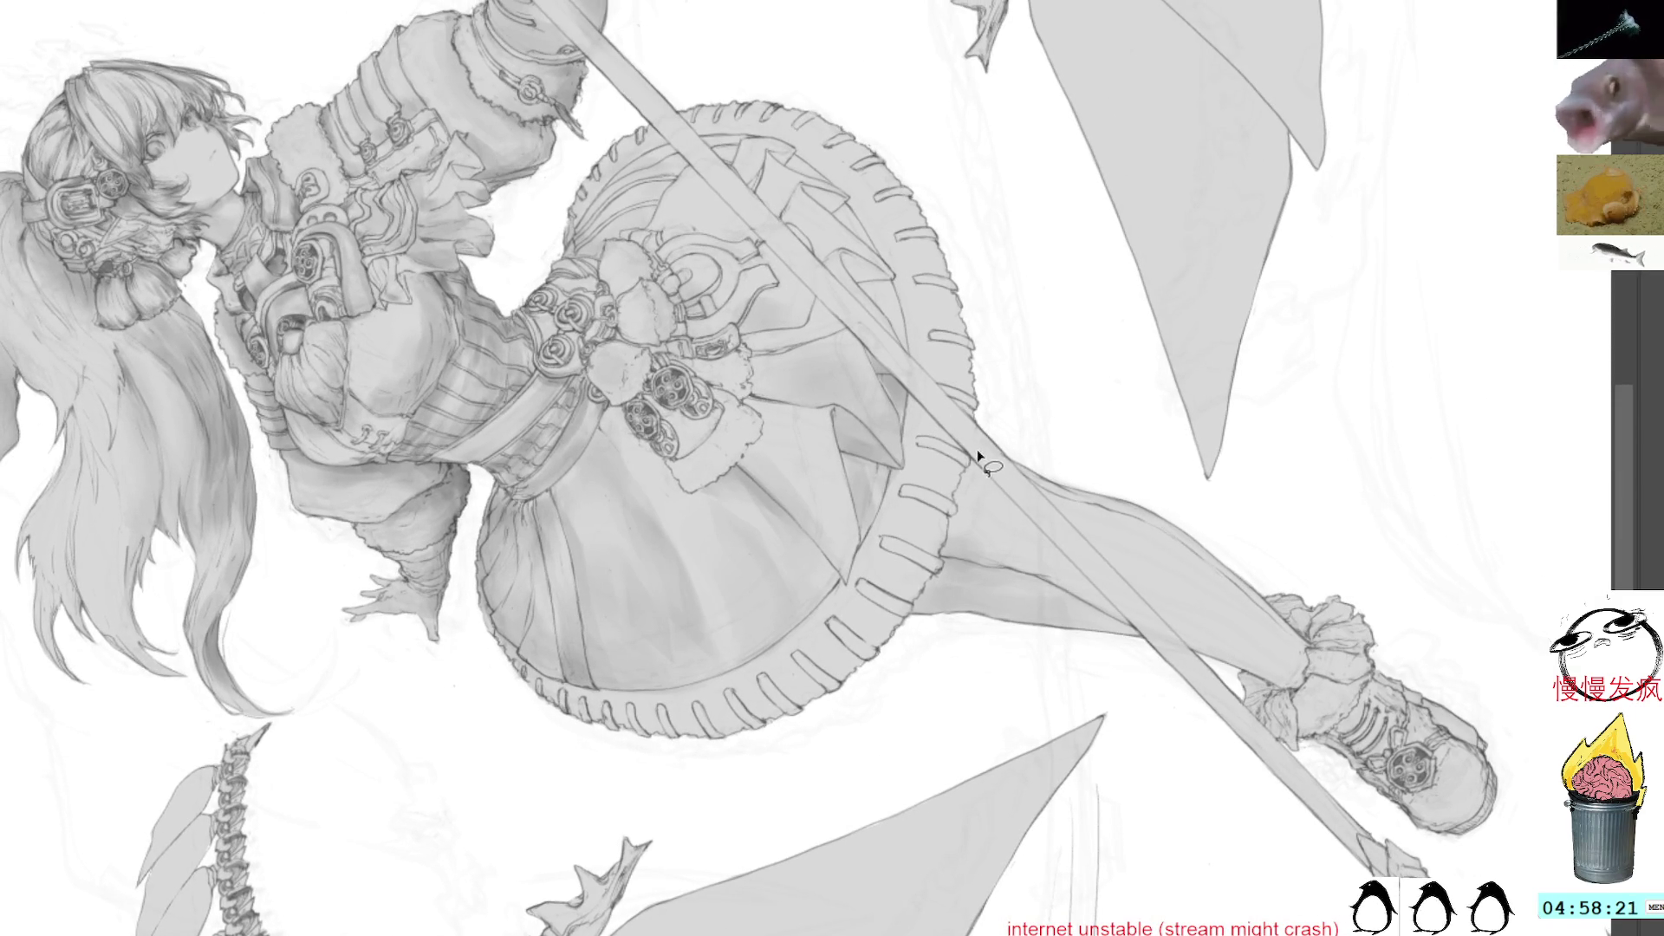
left_click_drag(971, 465, 953, 514)
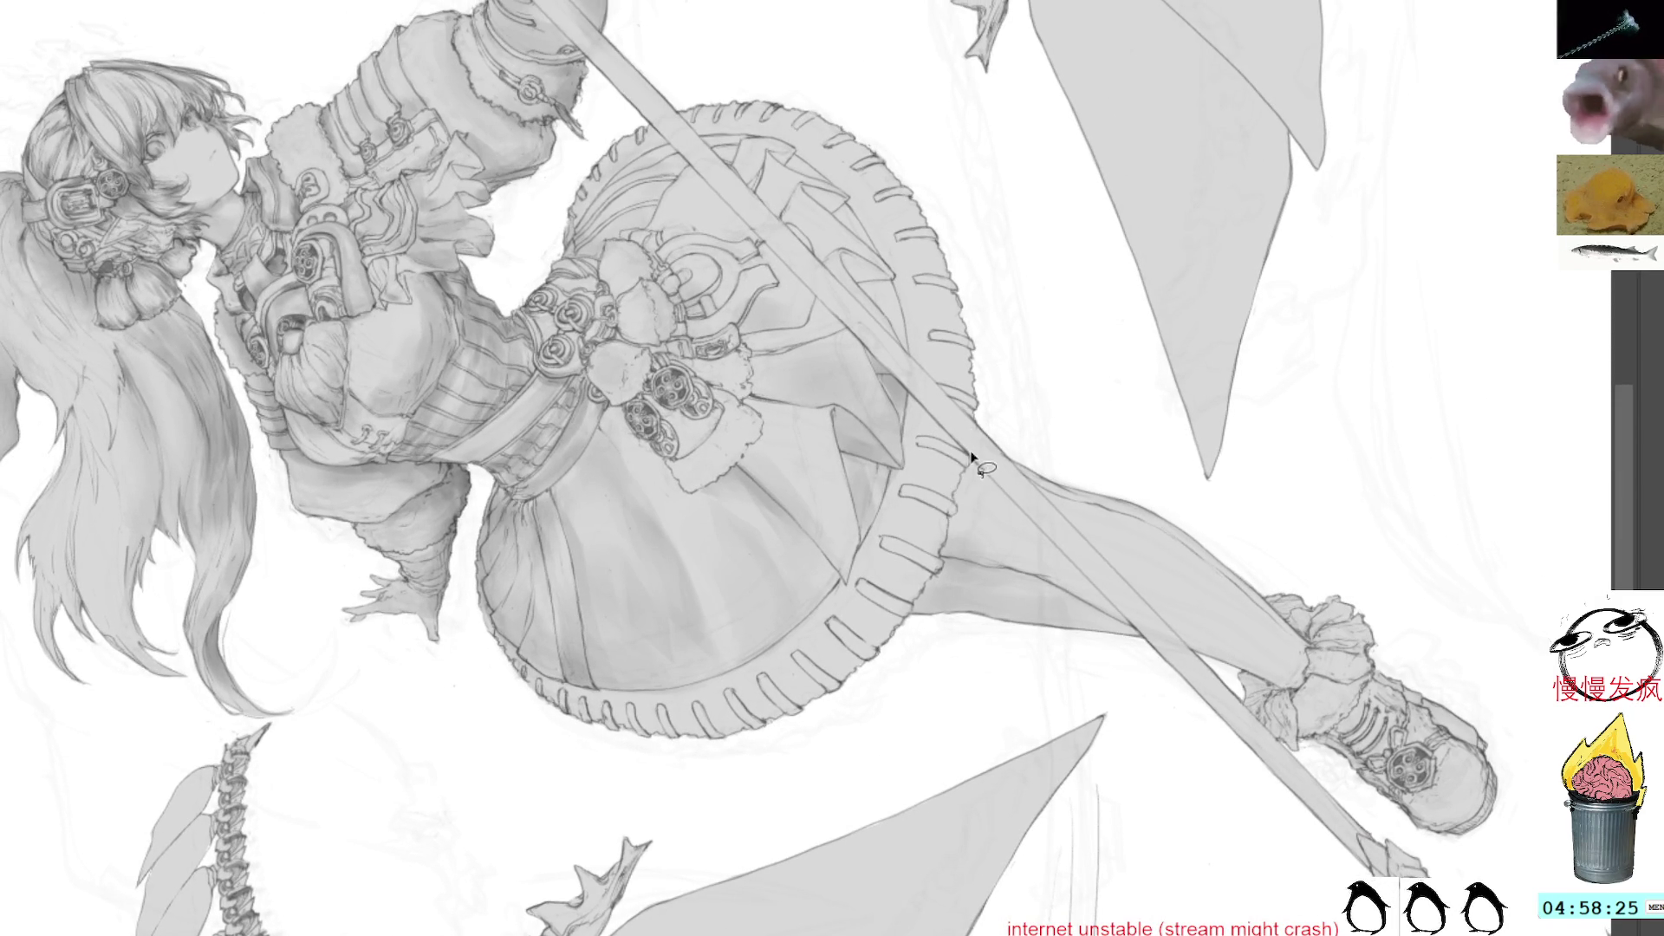
left_click_drag(948, 538, 943, 562)
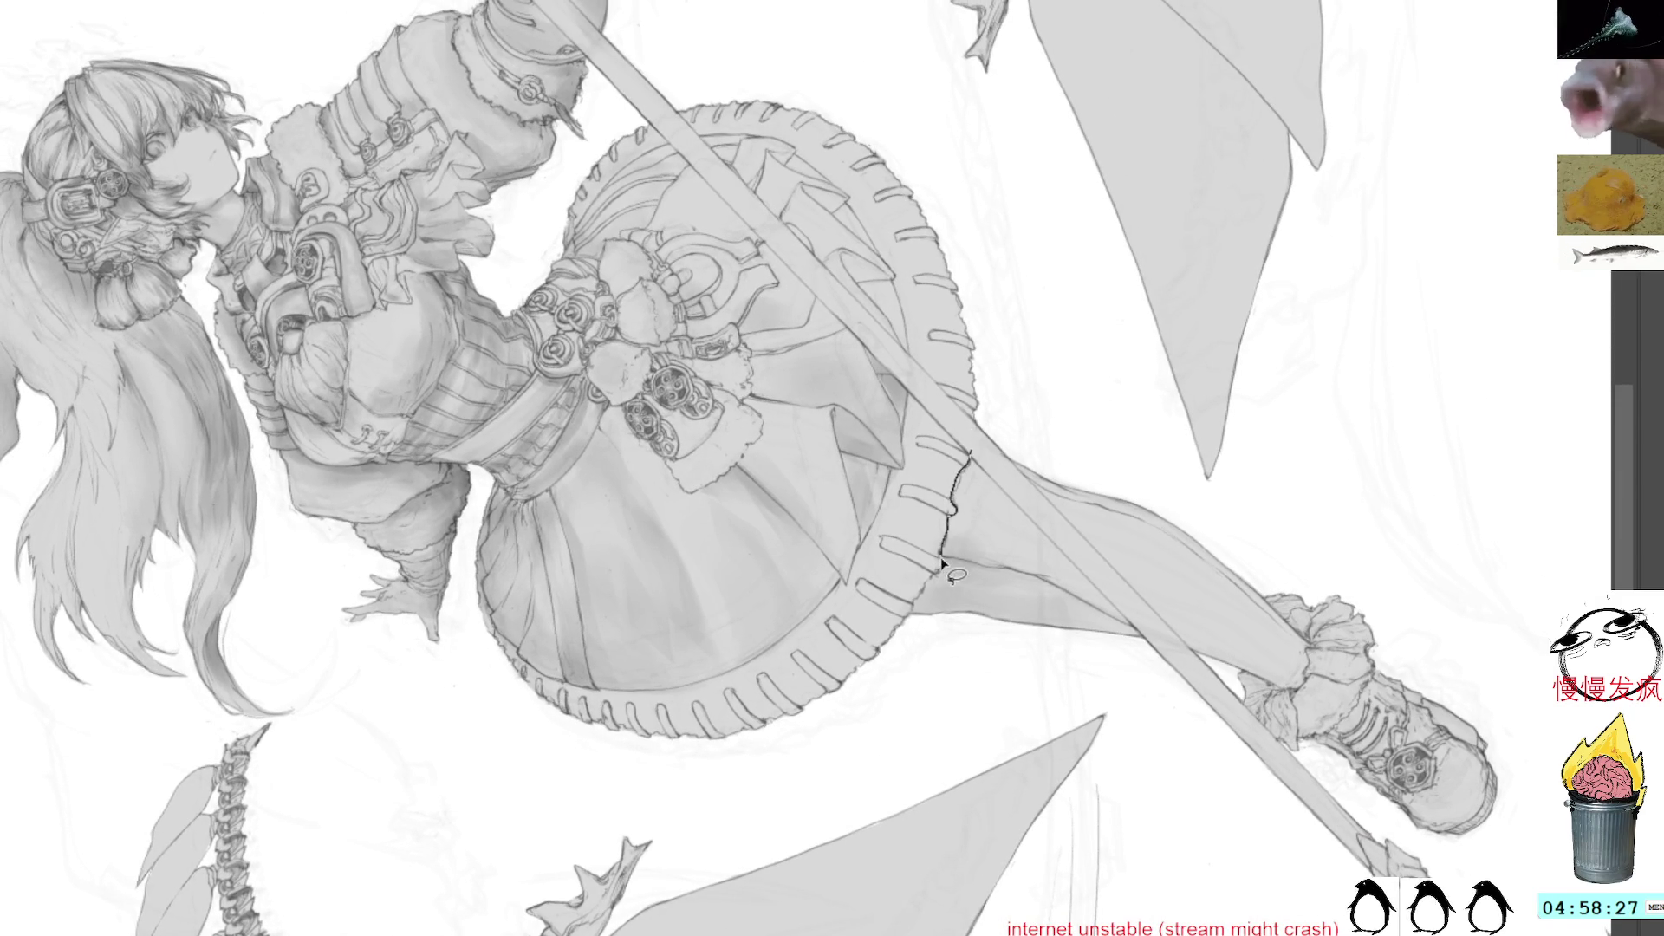
mouse_move(908, 618)
left_mouse_down()
mouse_move(1077, 652)
mouse_move(1119, 621)
left_mouse_up()
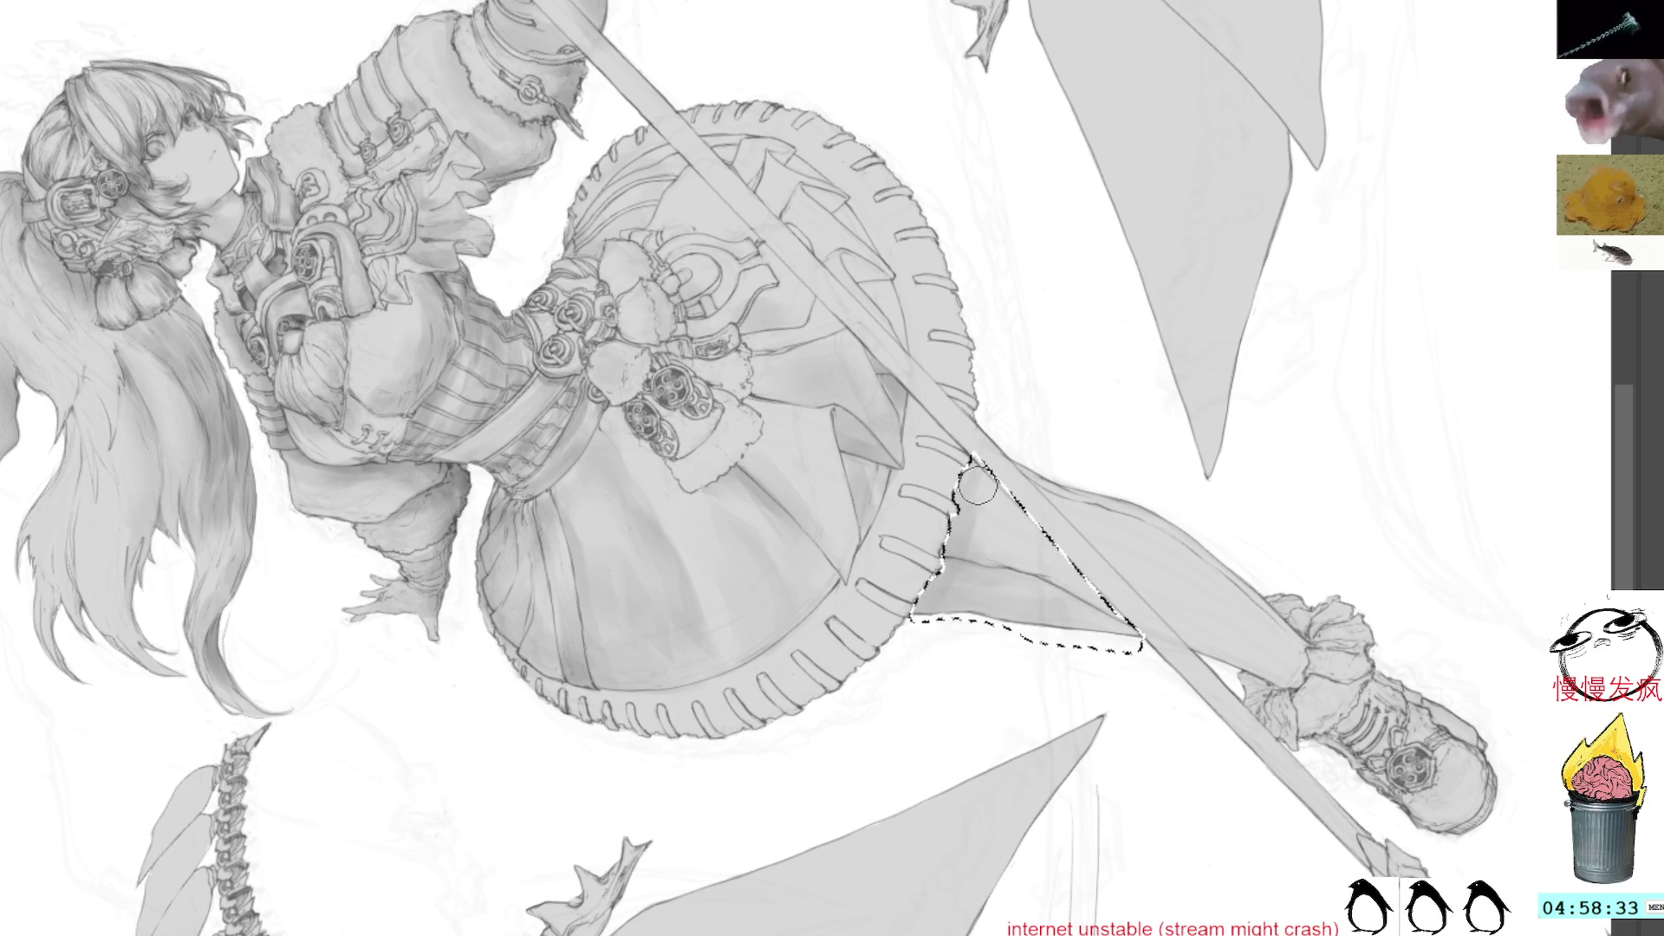
Lasso the thigh area beside the upright staff for shading, then reset the view rotation
left_click_drag(1165, 265, 904, 498)
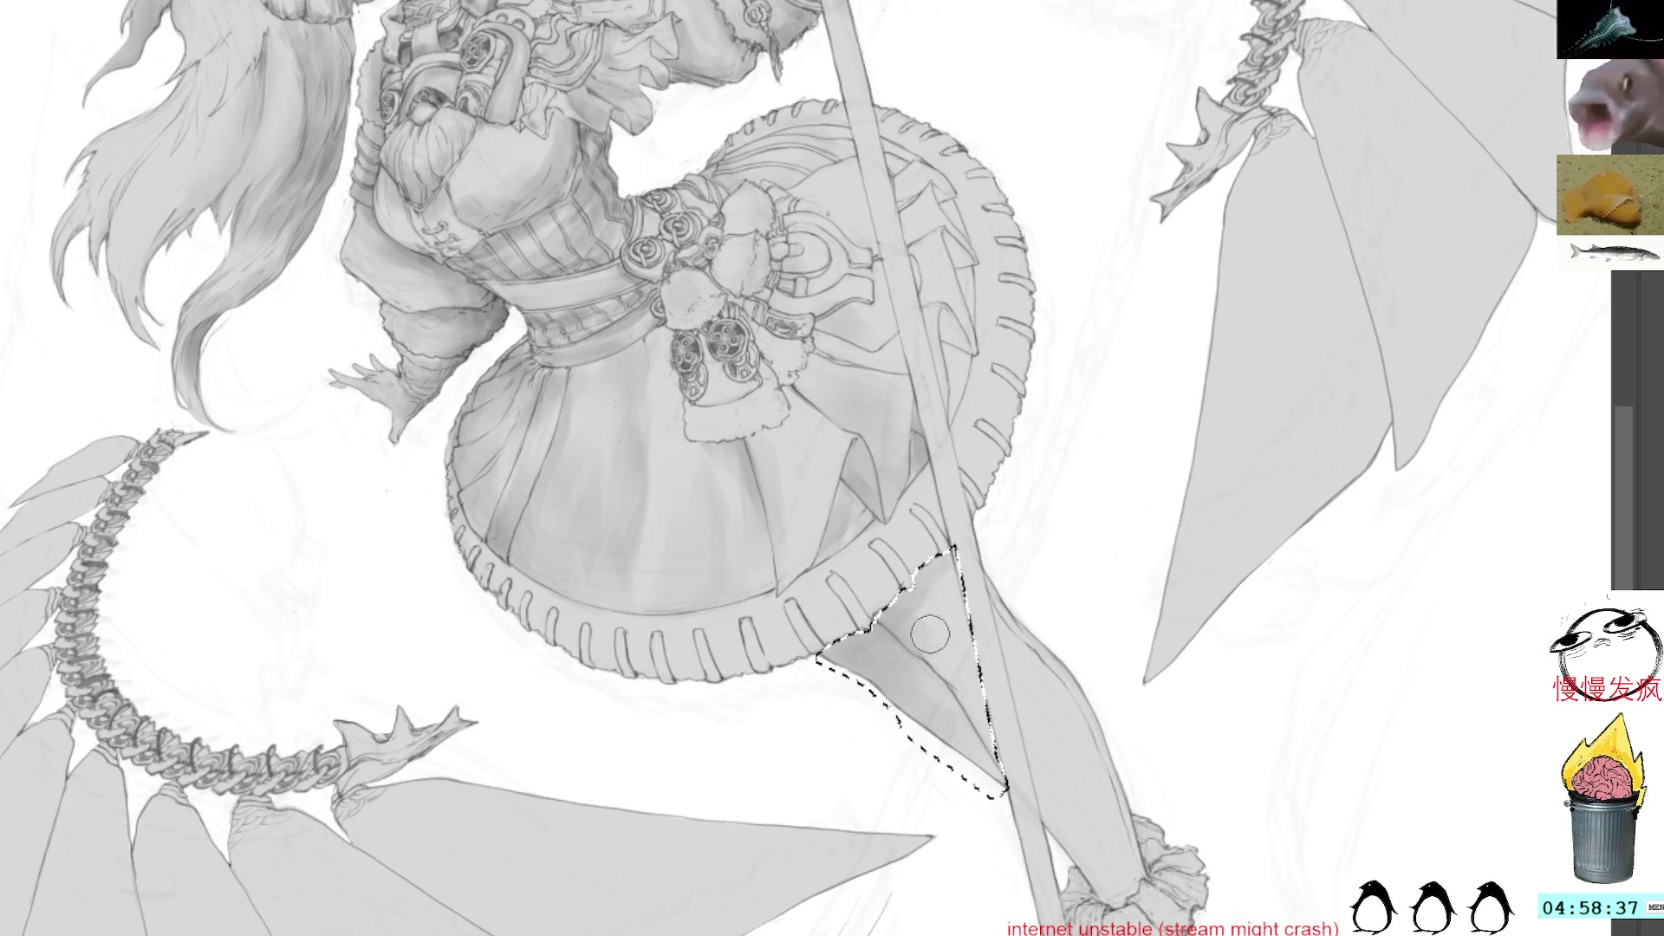
key("l")
left_click(997, 446)
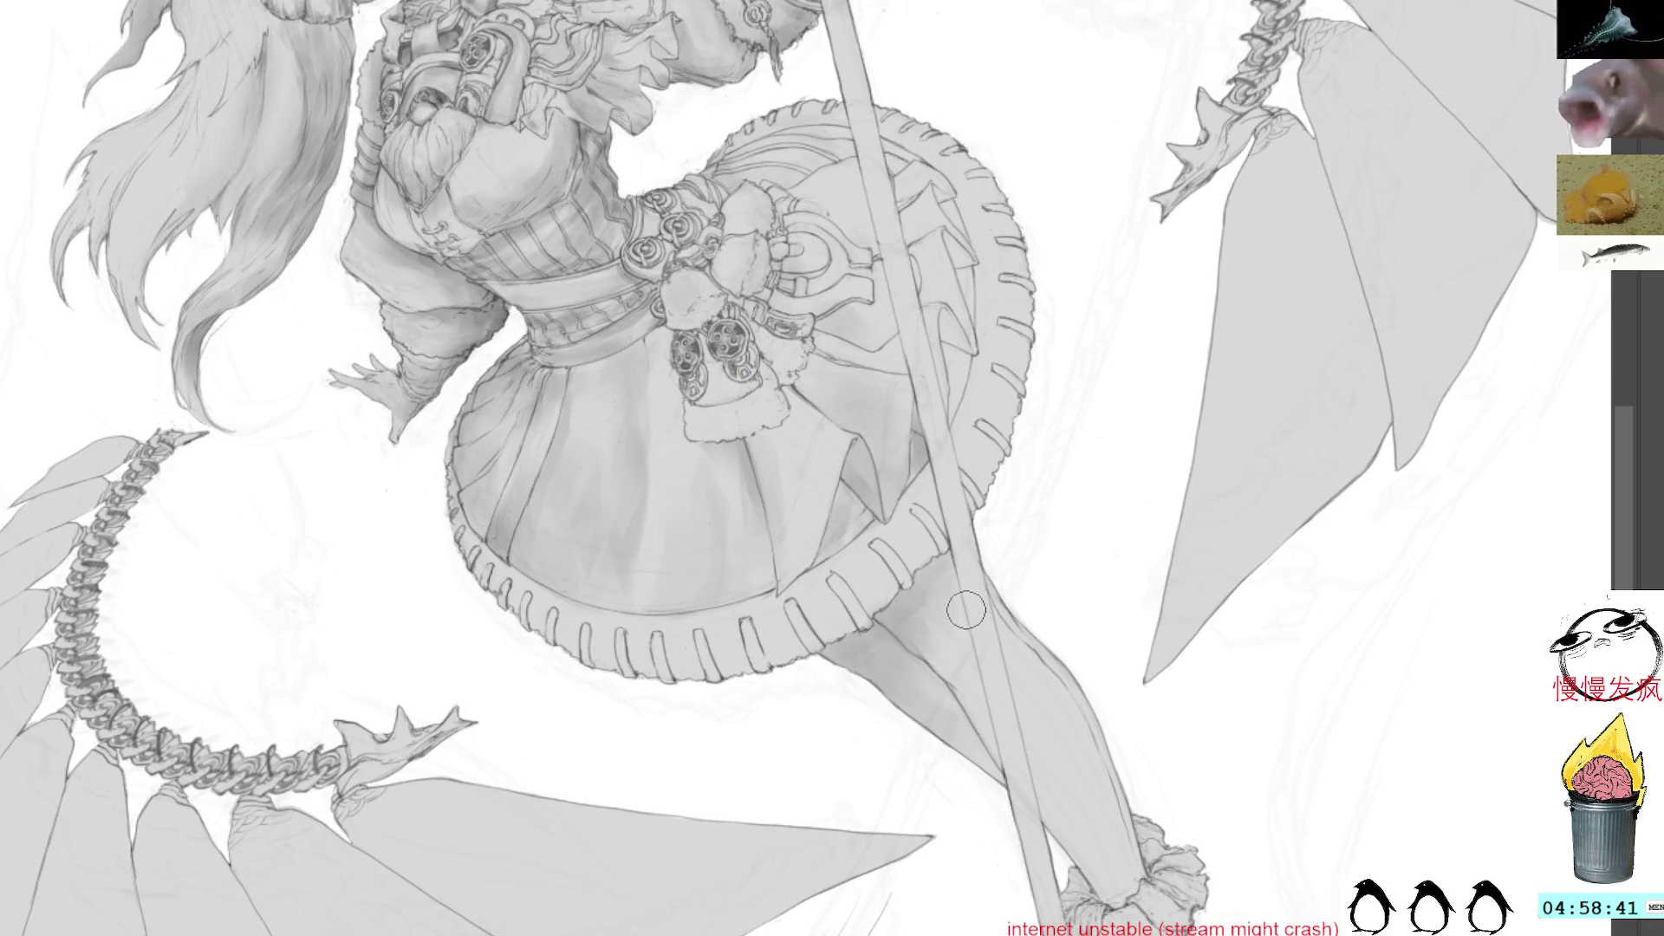
mouse_move(1110, 437)
left_mouse_down()
mouse_move(1066, 345)
mouse_move(1003, 475)
left_mouse_up()
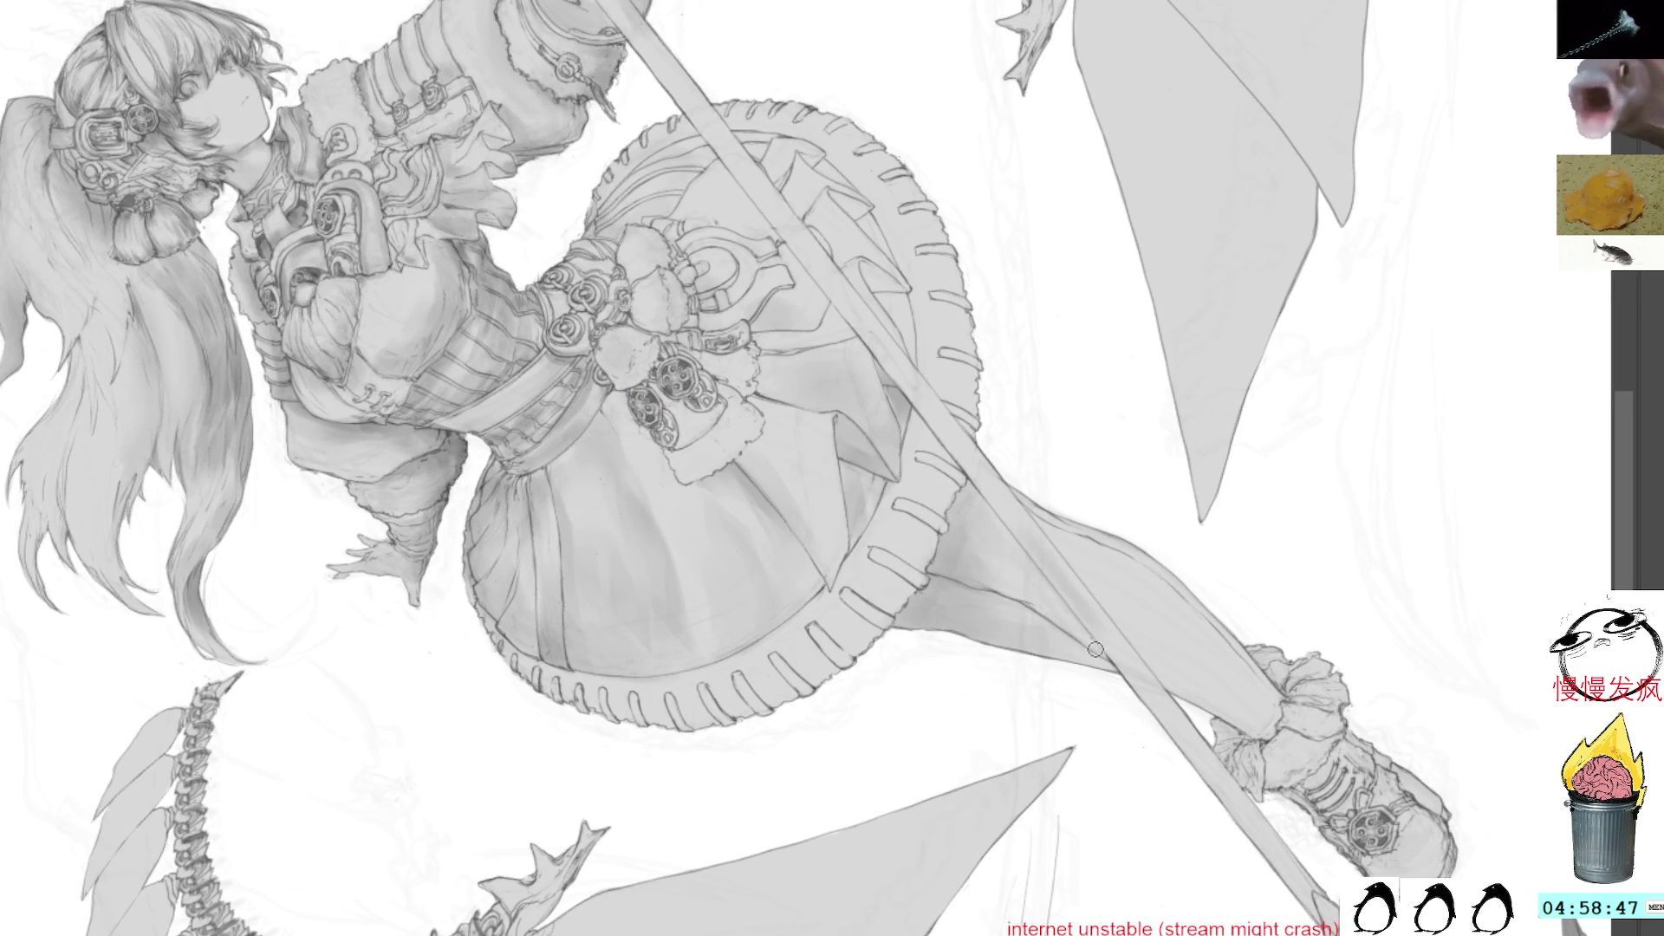
key("Home")
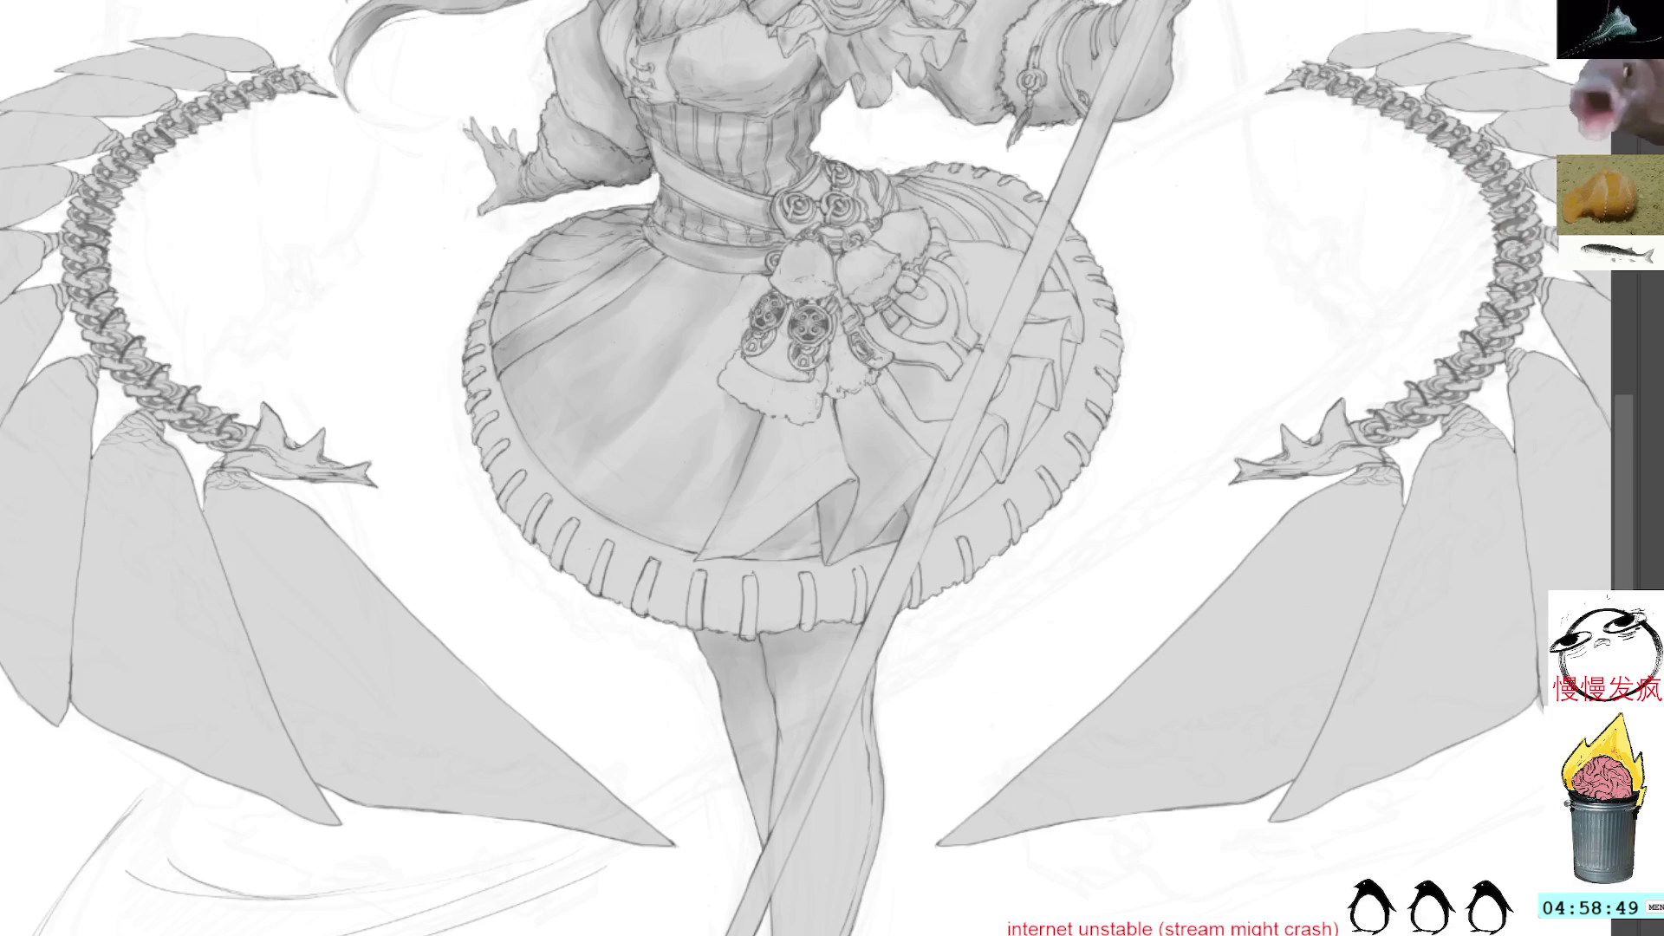
Darken the leg's right edge and sample grays from the leg and upper leg
scroll(940, 640, "down", 3)
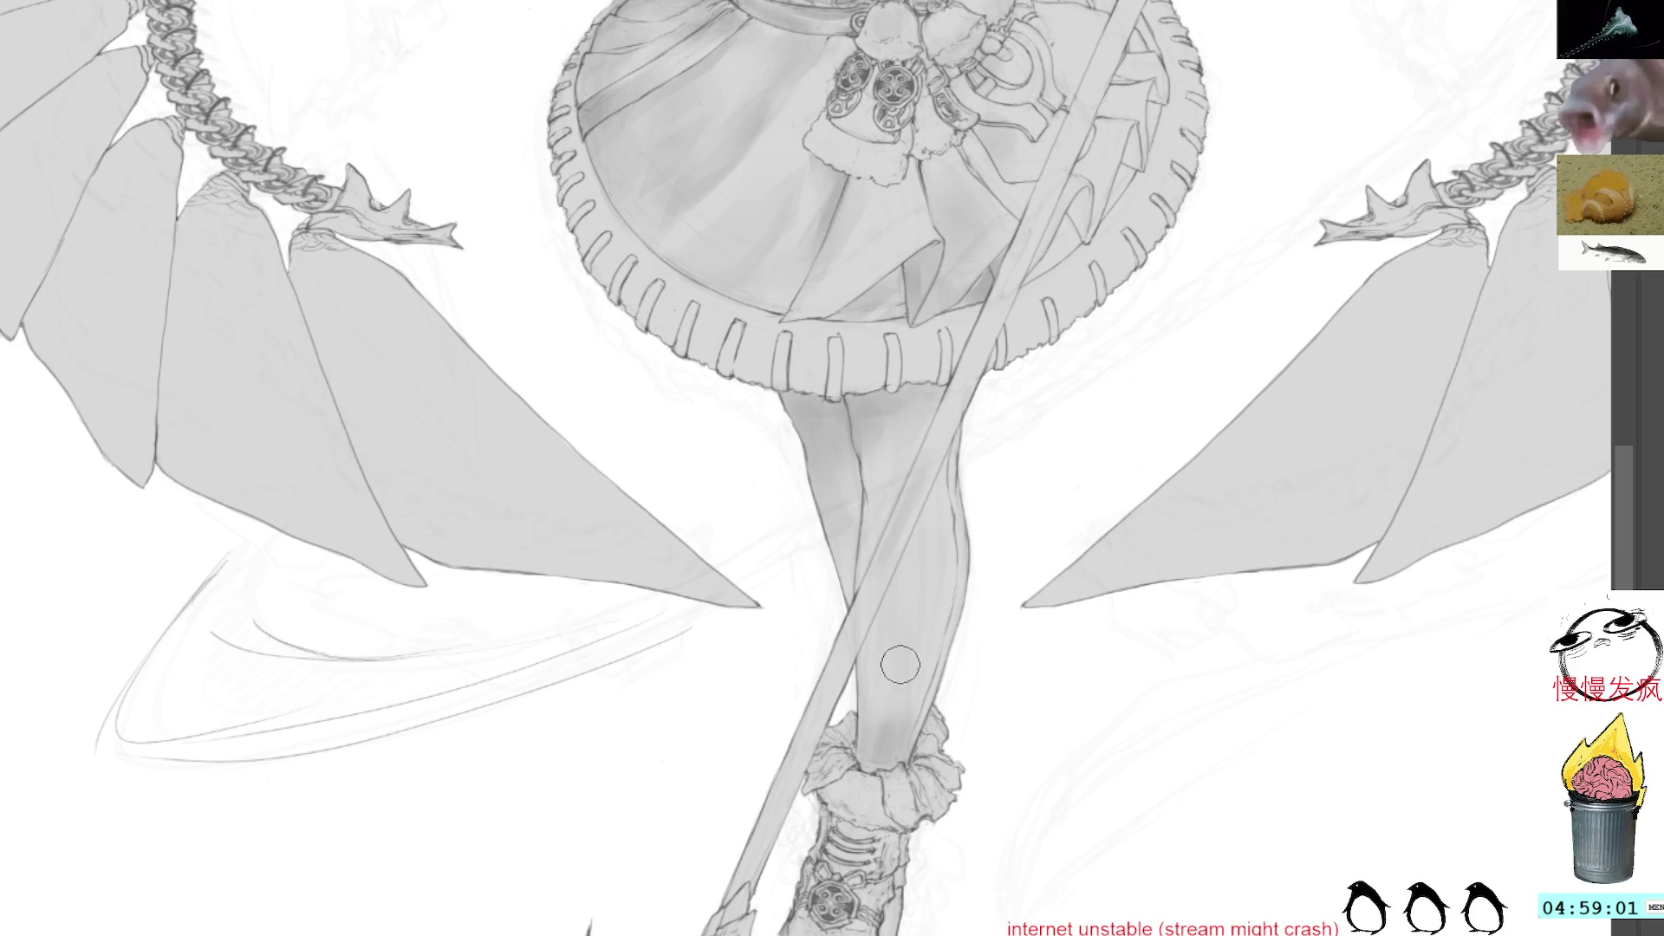
left_click_drag(943, 659, 964, 579)
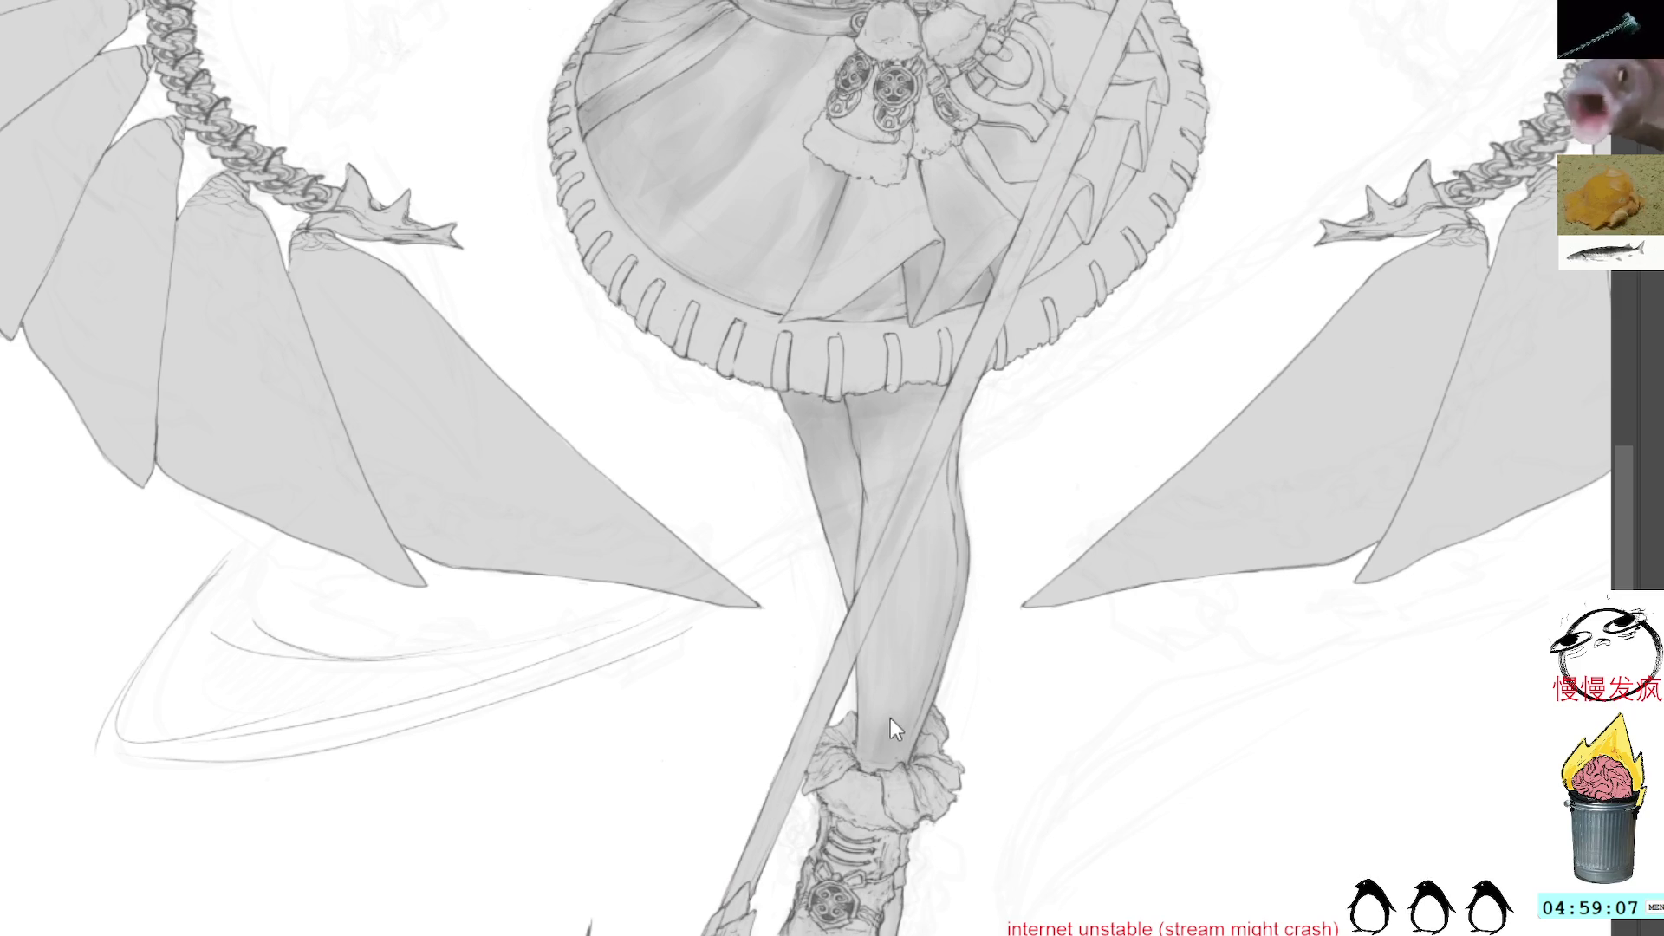
left_click(910, 611, "alt")
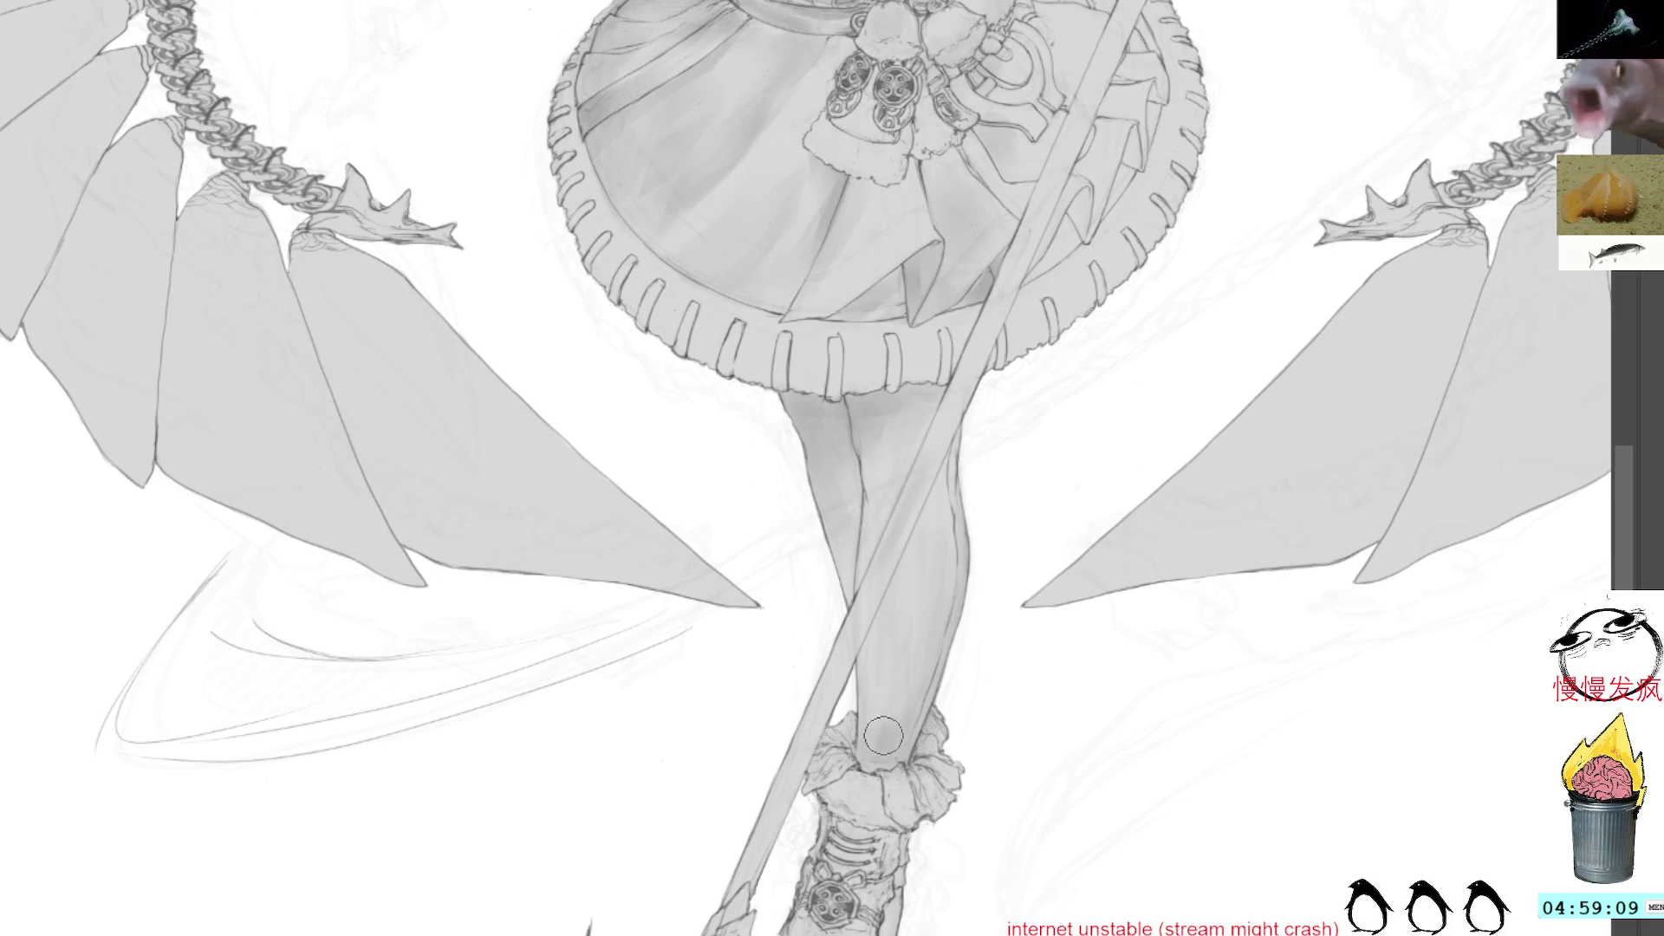
left_click(889, 414, "alt")
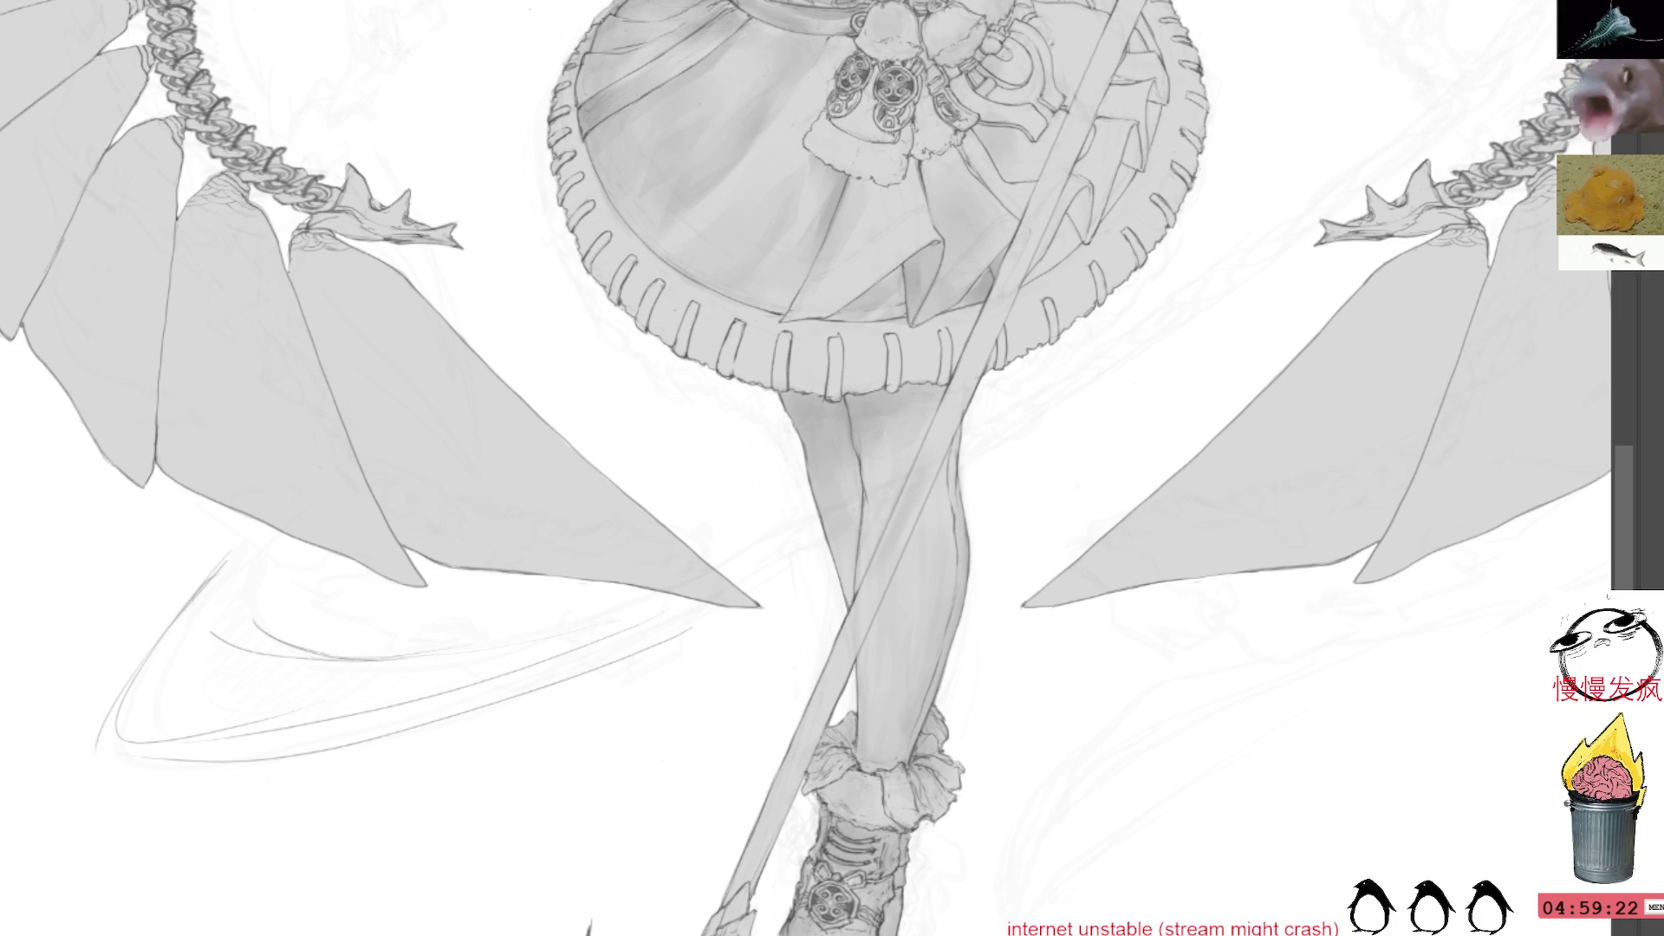
Zoom out and fit the whole page in the window to review the figure
scroll(1298, 439, "down", 3)
left_click_drag(1298, 353, 1298, 440)
scroll(1265, 416, "up", 2)
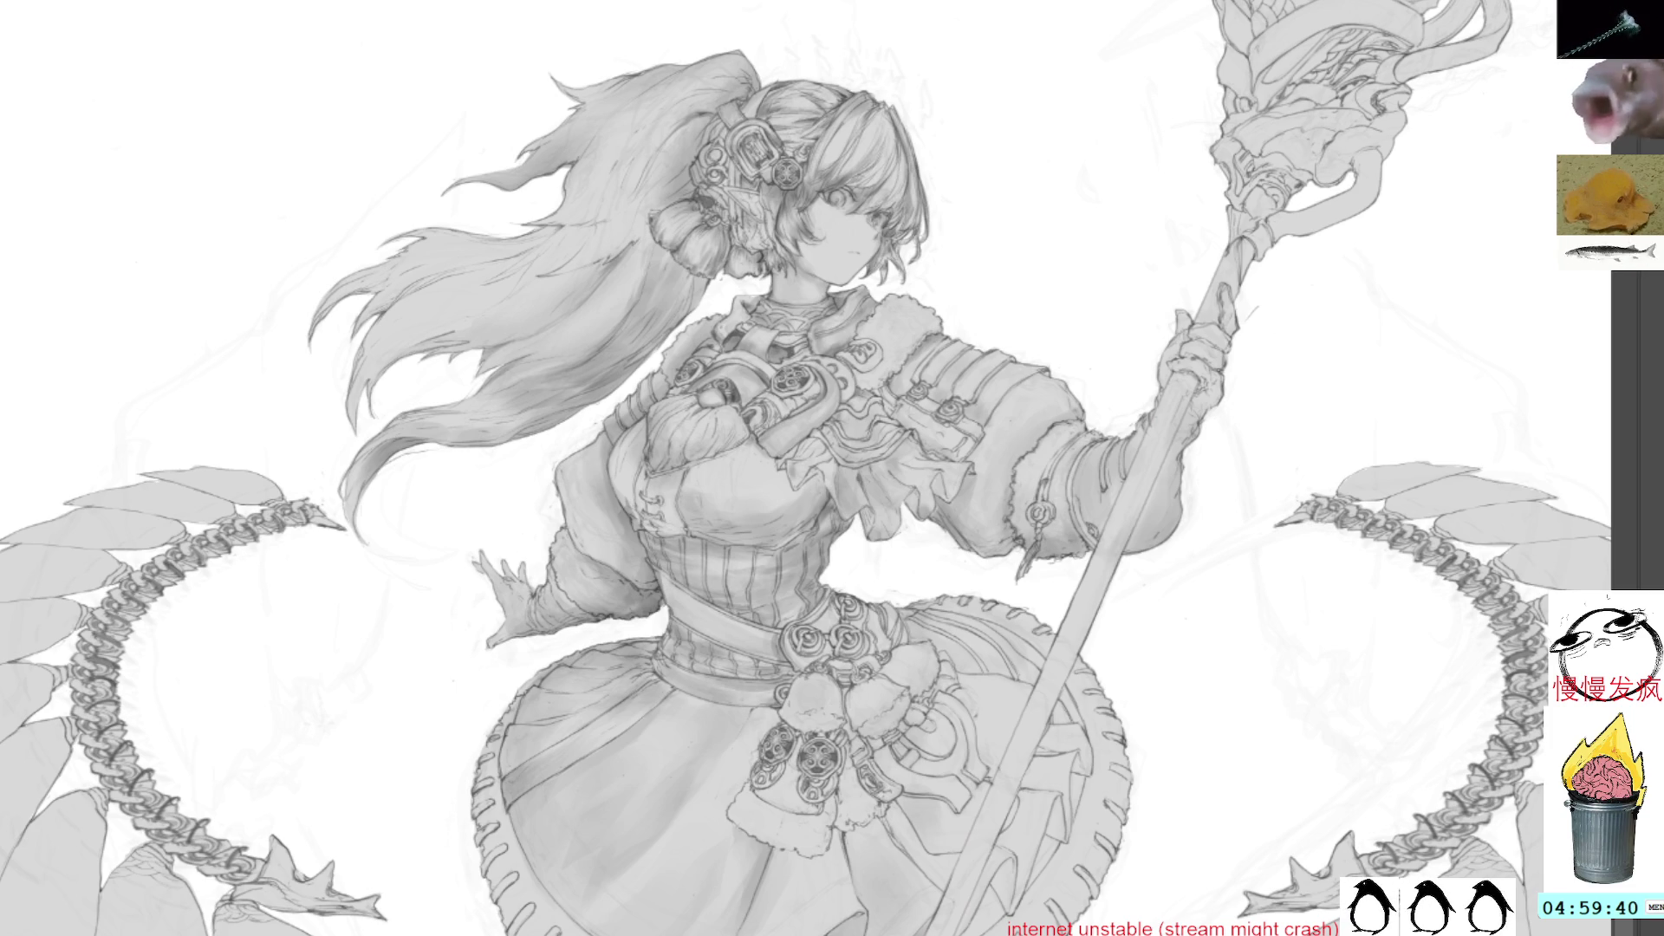
key("ctrl+0")
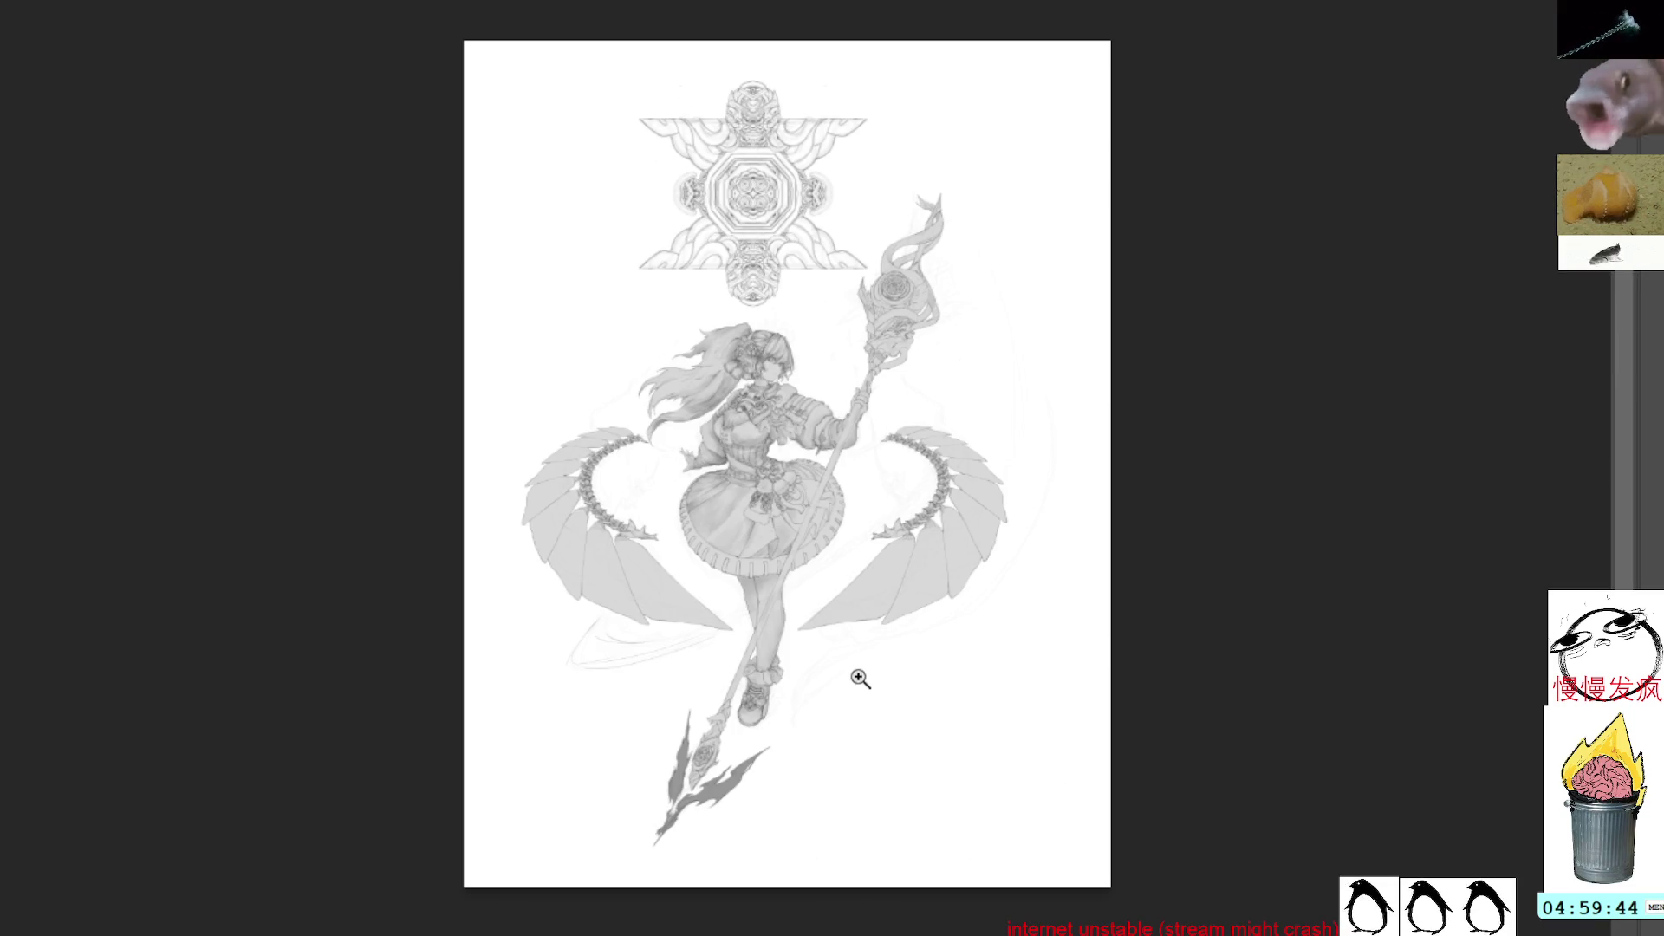
Enlarge the brush and shade the lower part of the right wing near its tip
scroll(847, 668, "up", 3)
left_click_drag(928, 632, 1036, 782)
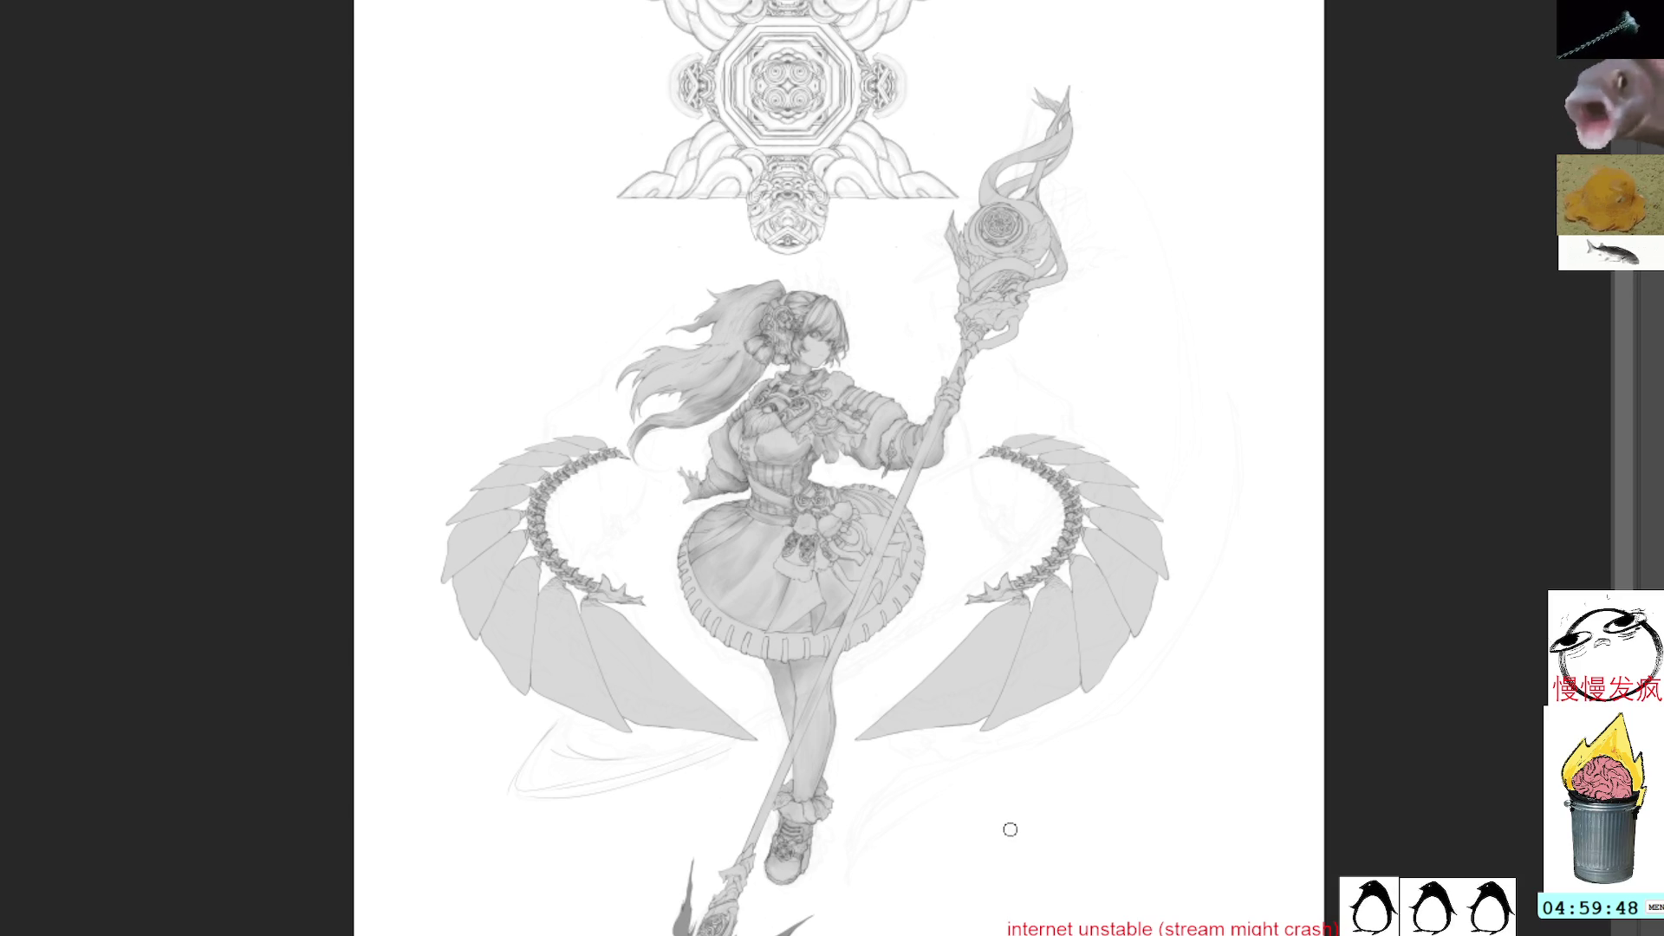
key("bracketright")
key("bracketright")
key("bracketright")
mouse_move(850, 751)
left_mouse_down()
mouse_move(1011, 632)
mouse_move(985, 698)
mouse_move(1008, 589)
mouse_move(994, 733)
mouse_move(1098, 669)
left_mouse_up()
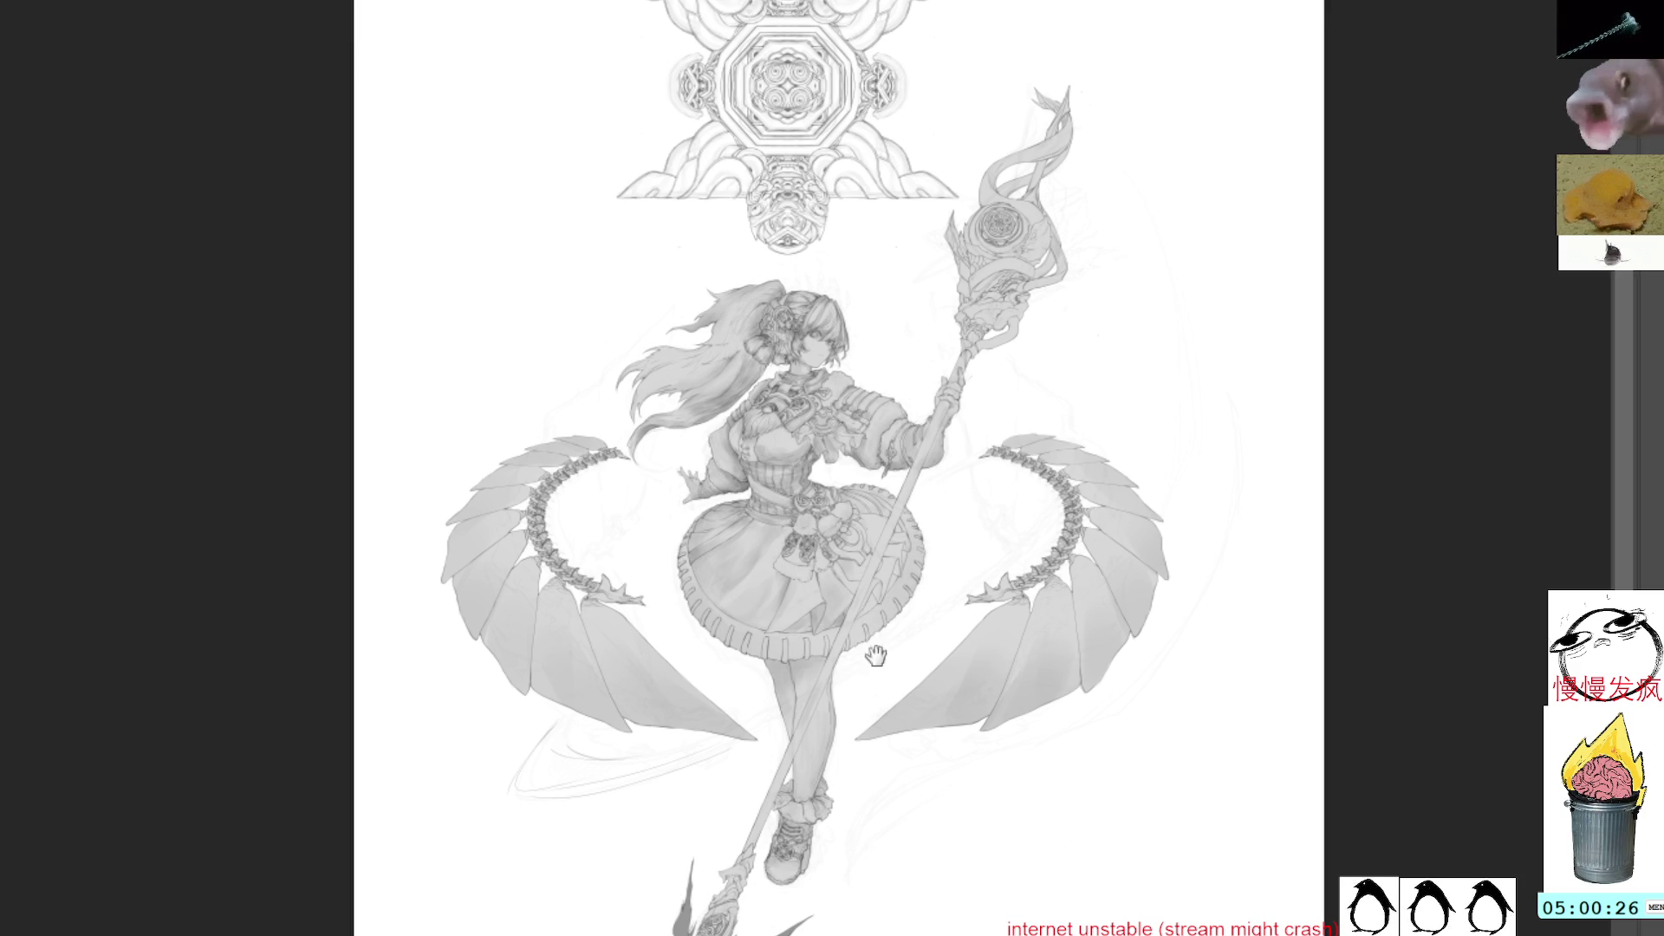
Zoom in on the raised sleeve and re-centre the view on the upper body
scroll(873, 679, "down", 3)
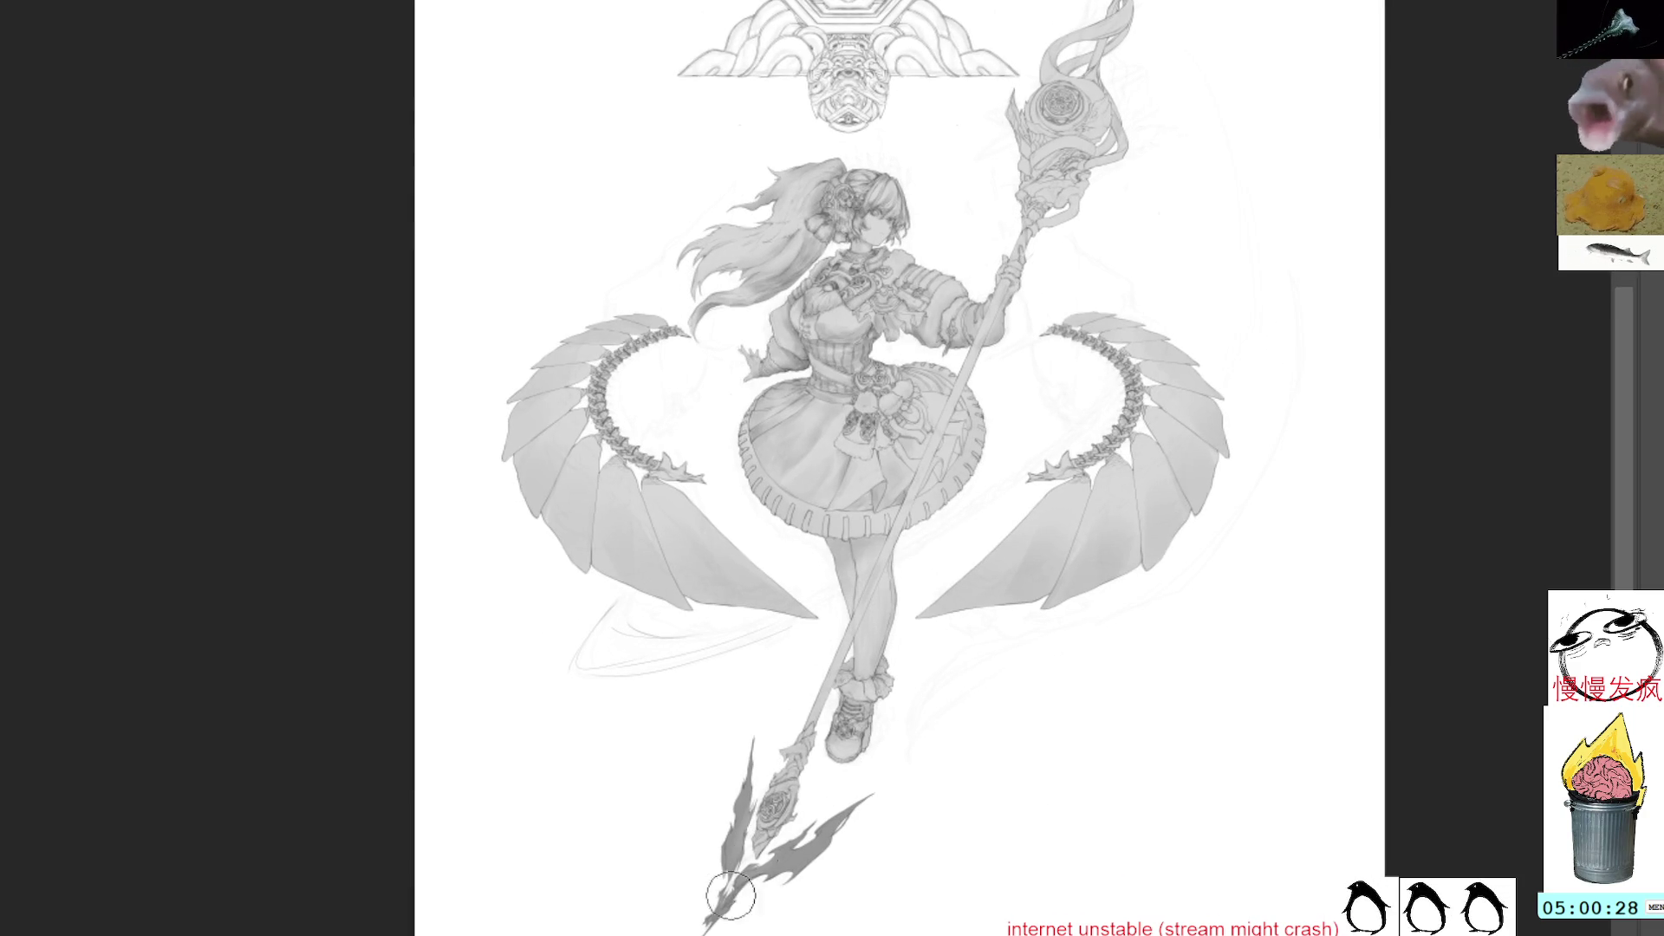
scroll(1129, 248, "up", 5)
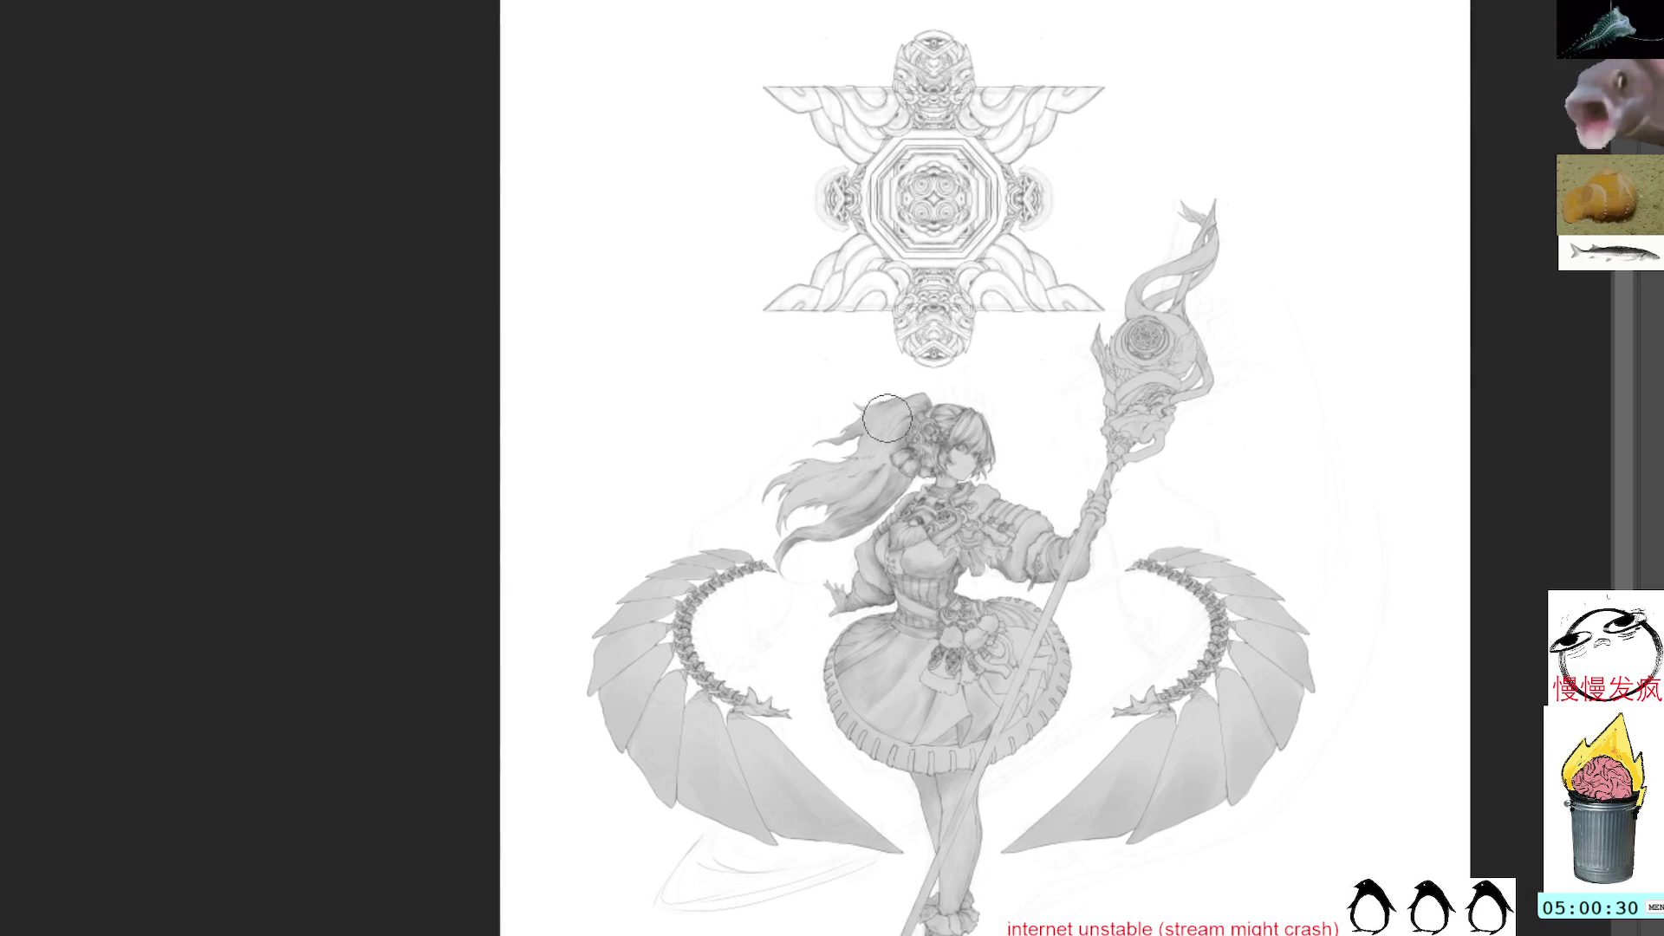
left_click(1047, 565)
left_click(1047, 565)
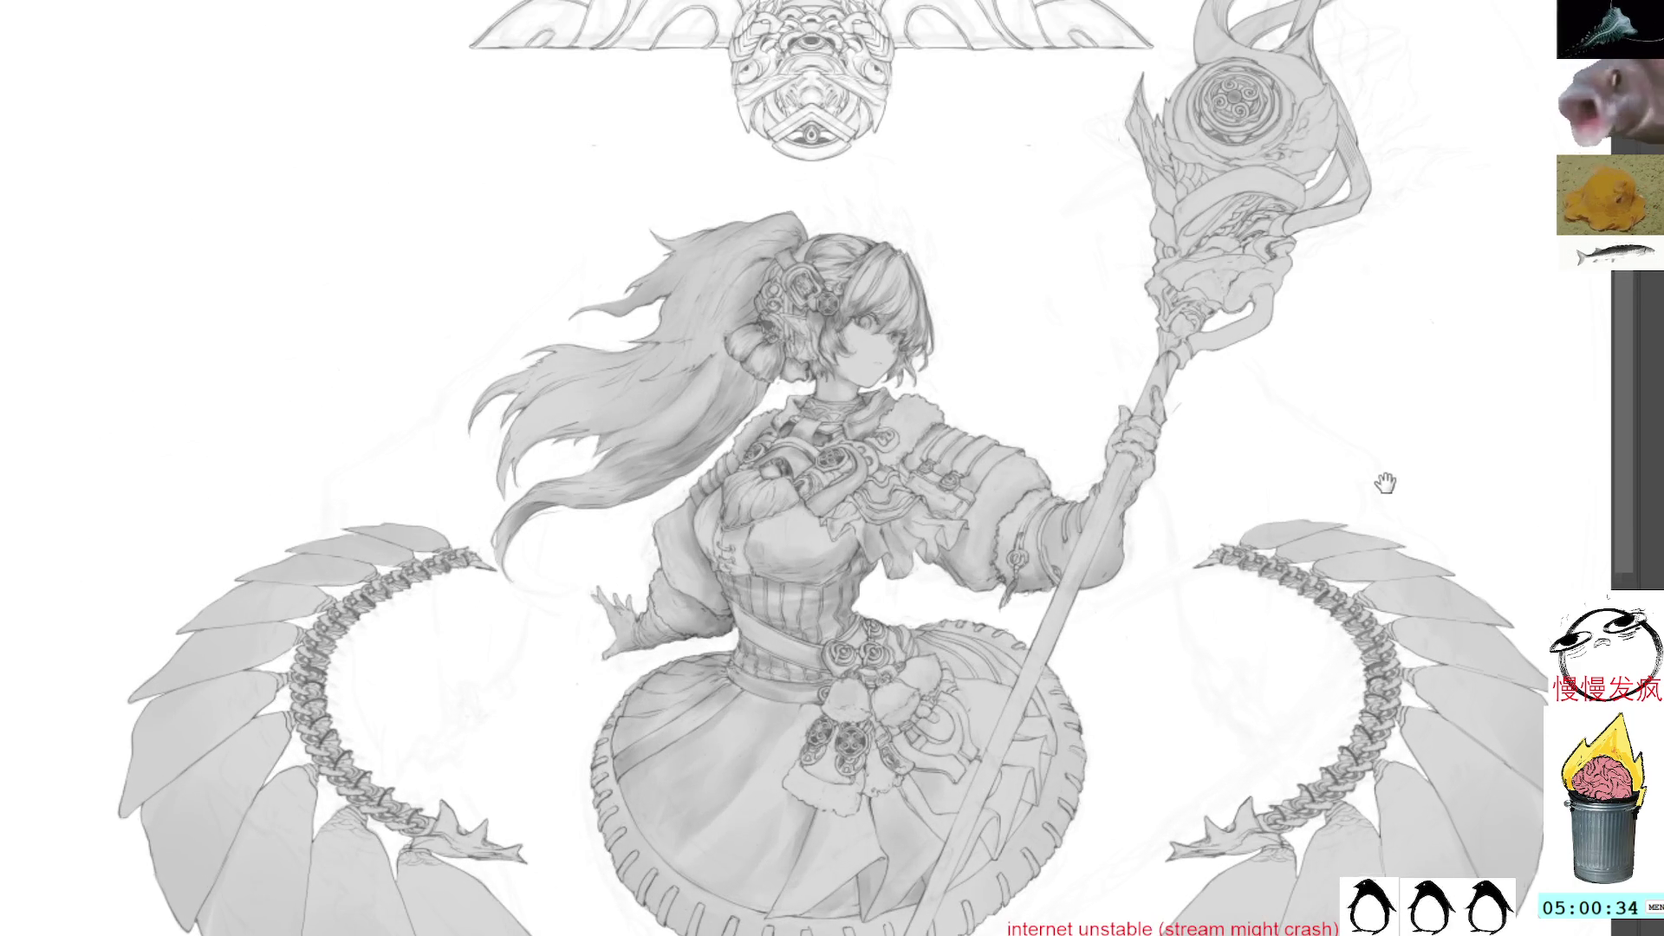
left_click_drag(1389, 495, 1166, 255)
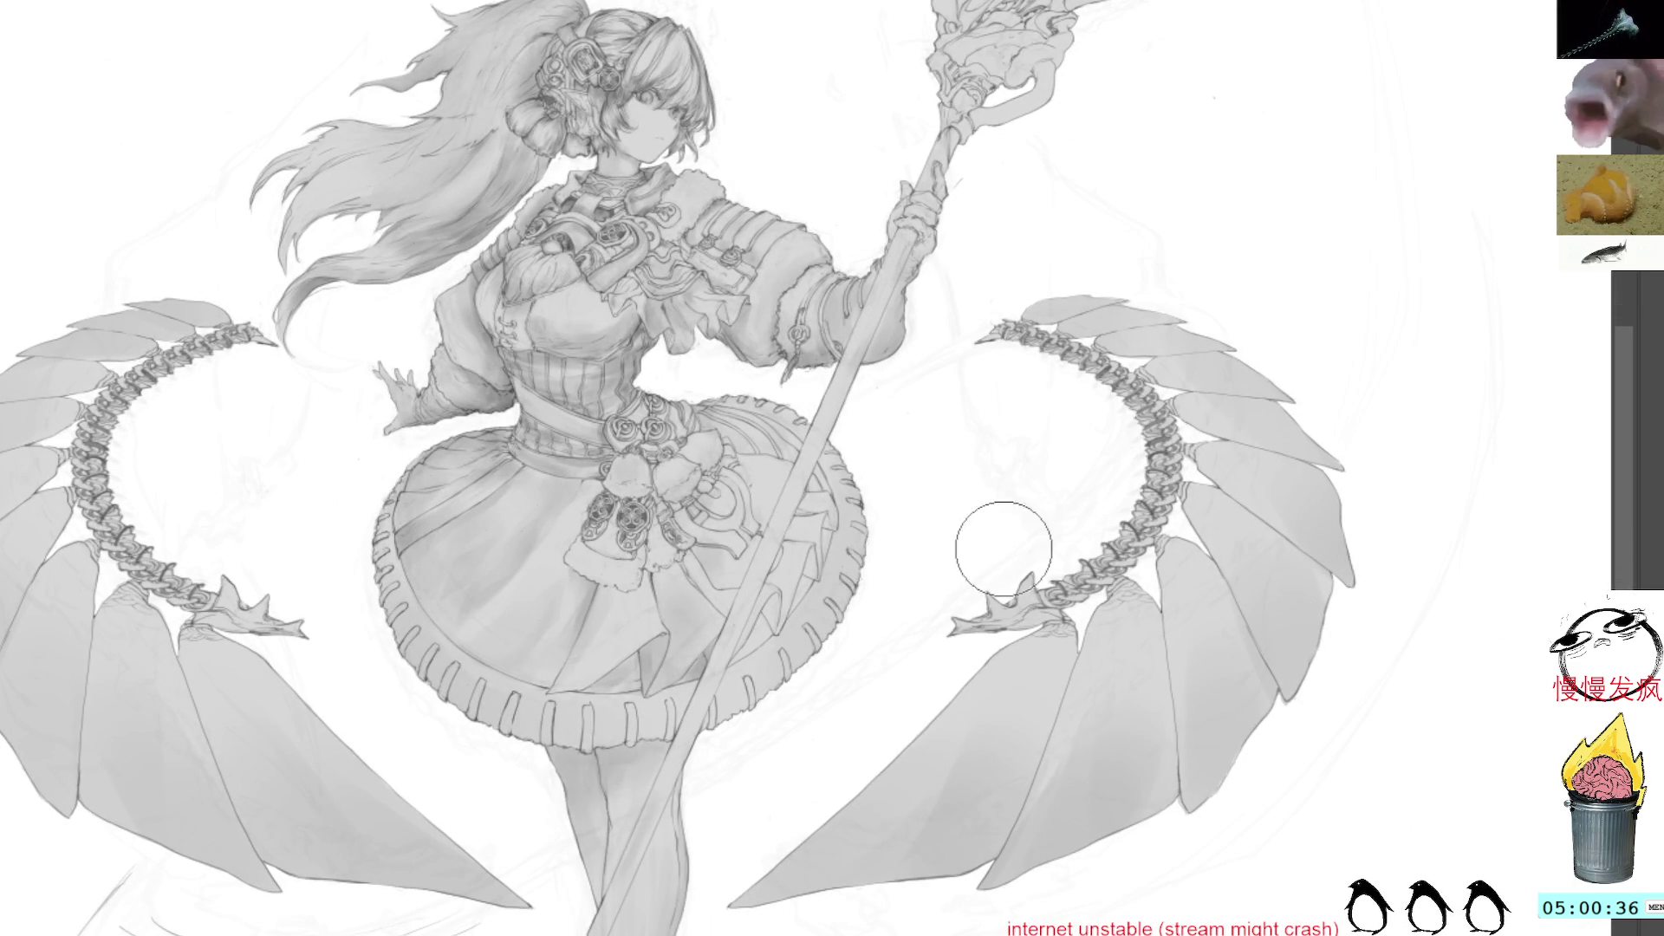
left_click_drag(921, 524, 1153, 582)
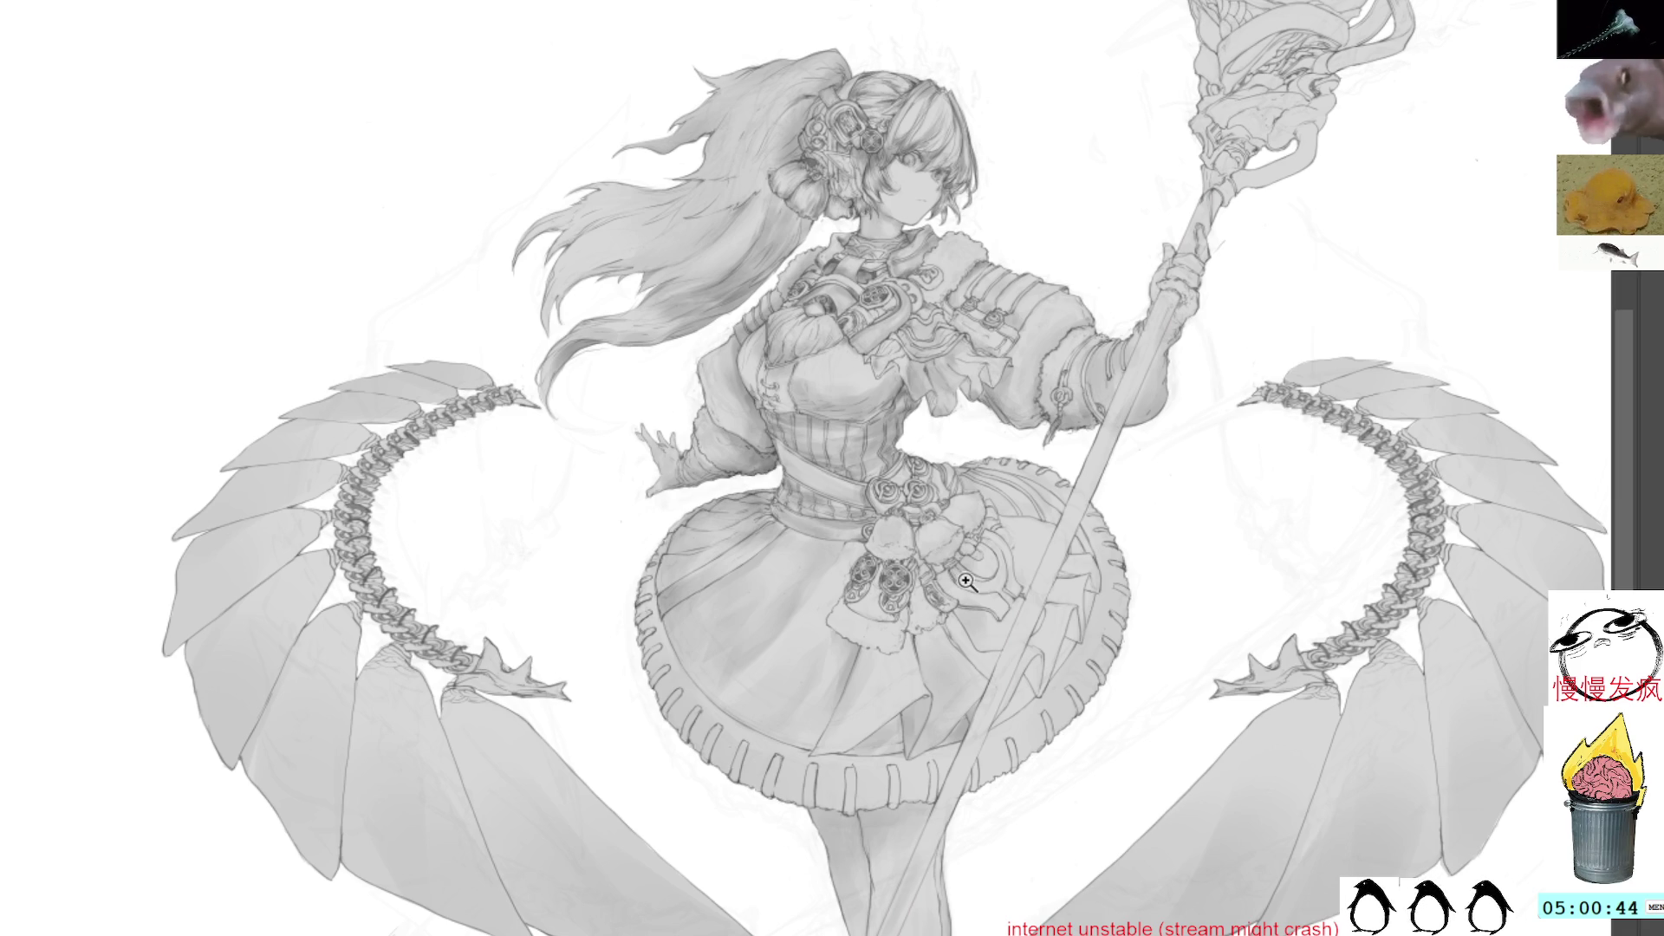
scroll(978, 588, "up", 3)
Tilt the view clockwise and sample the tassel's gray to shade the waist ornaments
key("6")
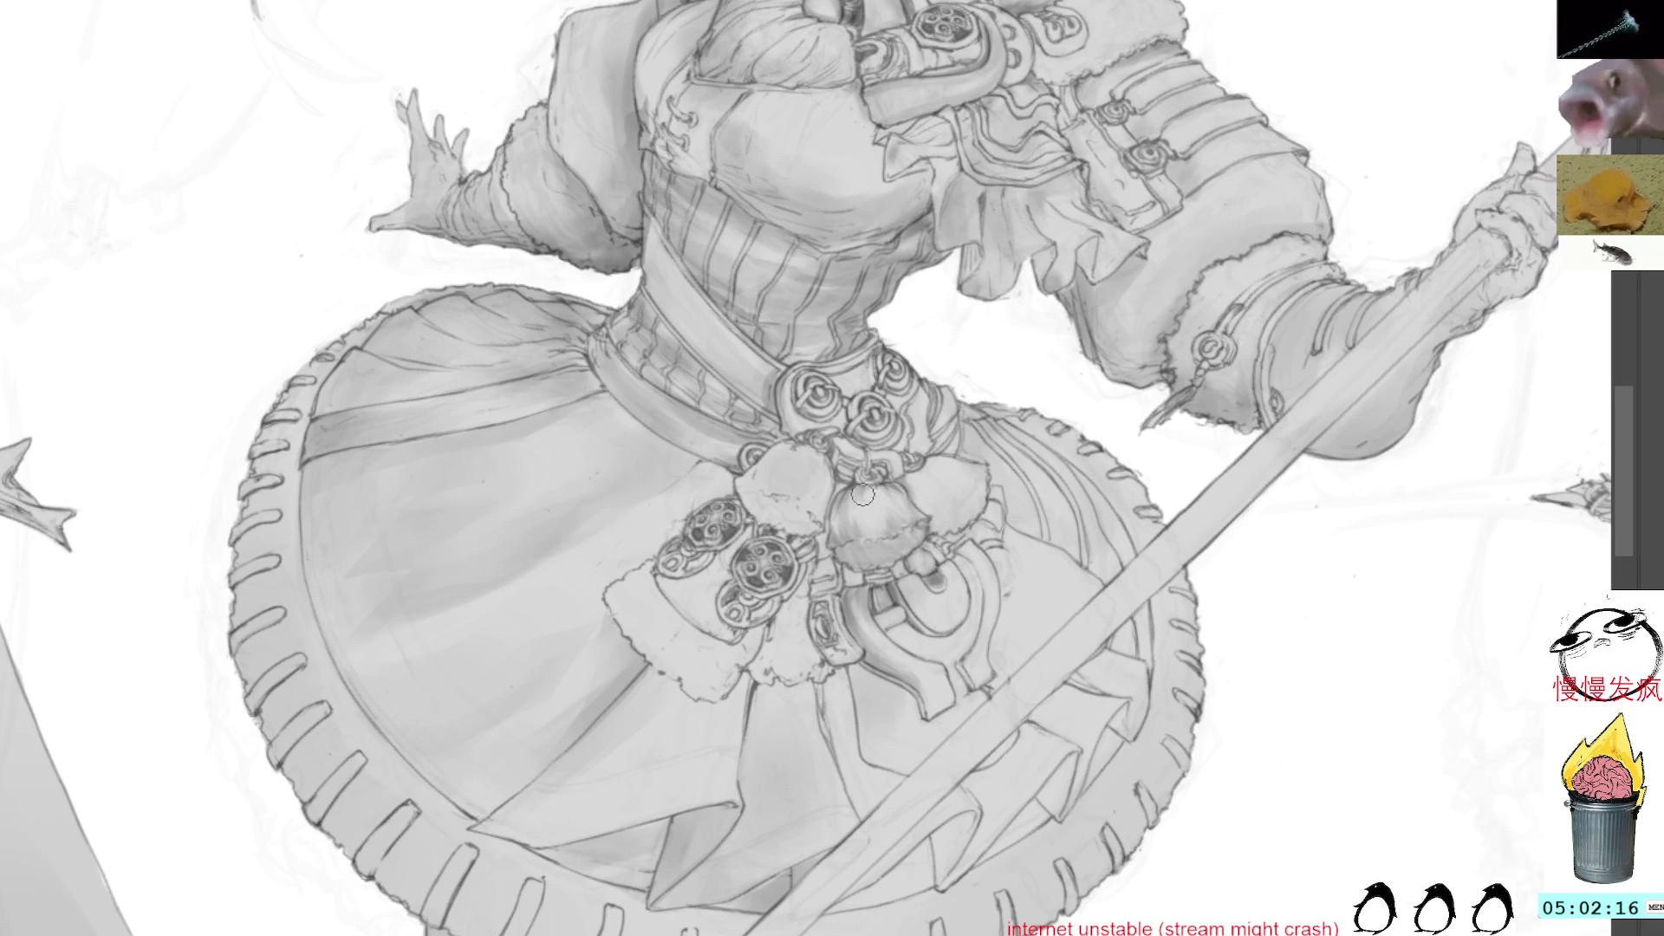
left_click(937, 573, "alt")
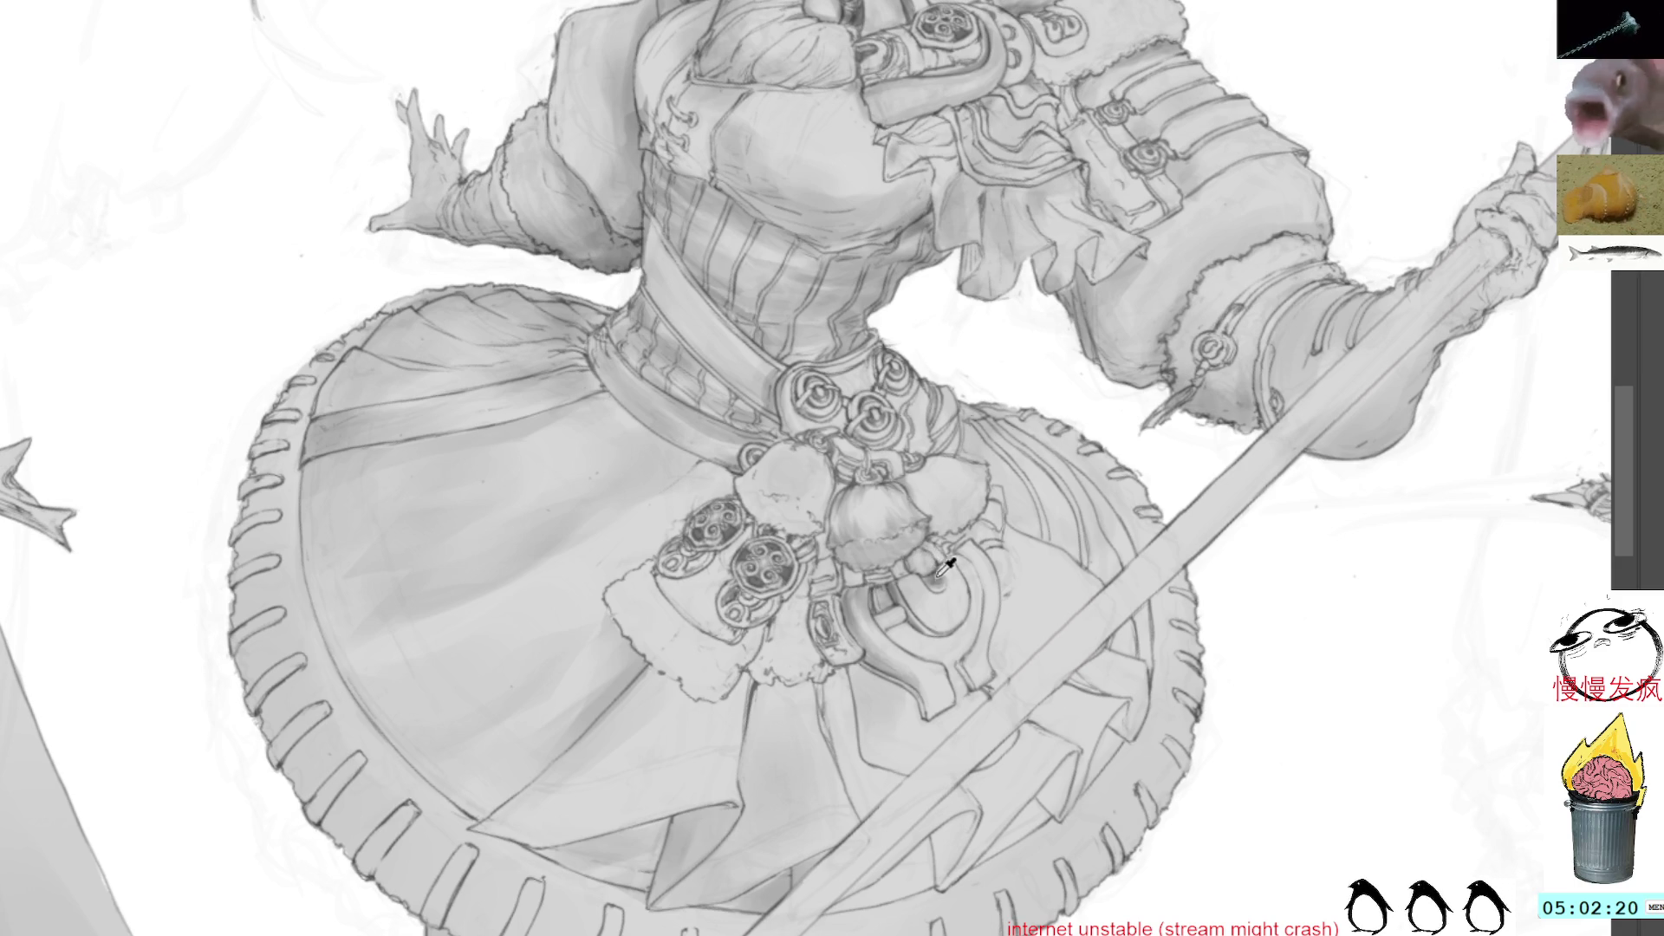
Rotate the view so the staff stands upright and move down to the waist
mouse_move(1031, 442)
left_mouse_down()
mouse_move(997, 329)
mouse_move(920, 234)
left_mouse_up()
left_click_drag(923, 290, 974, 418)
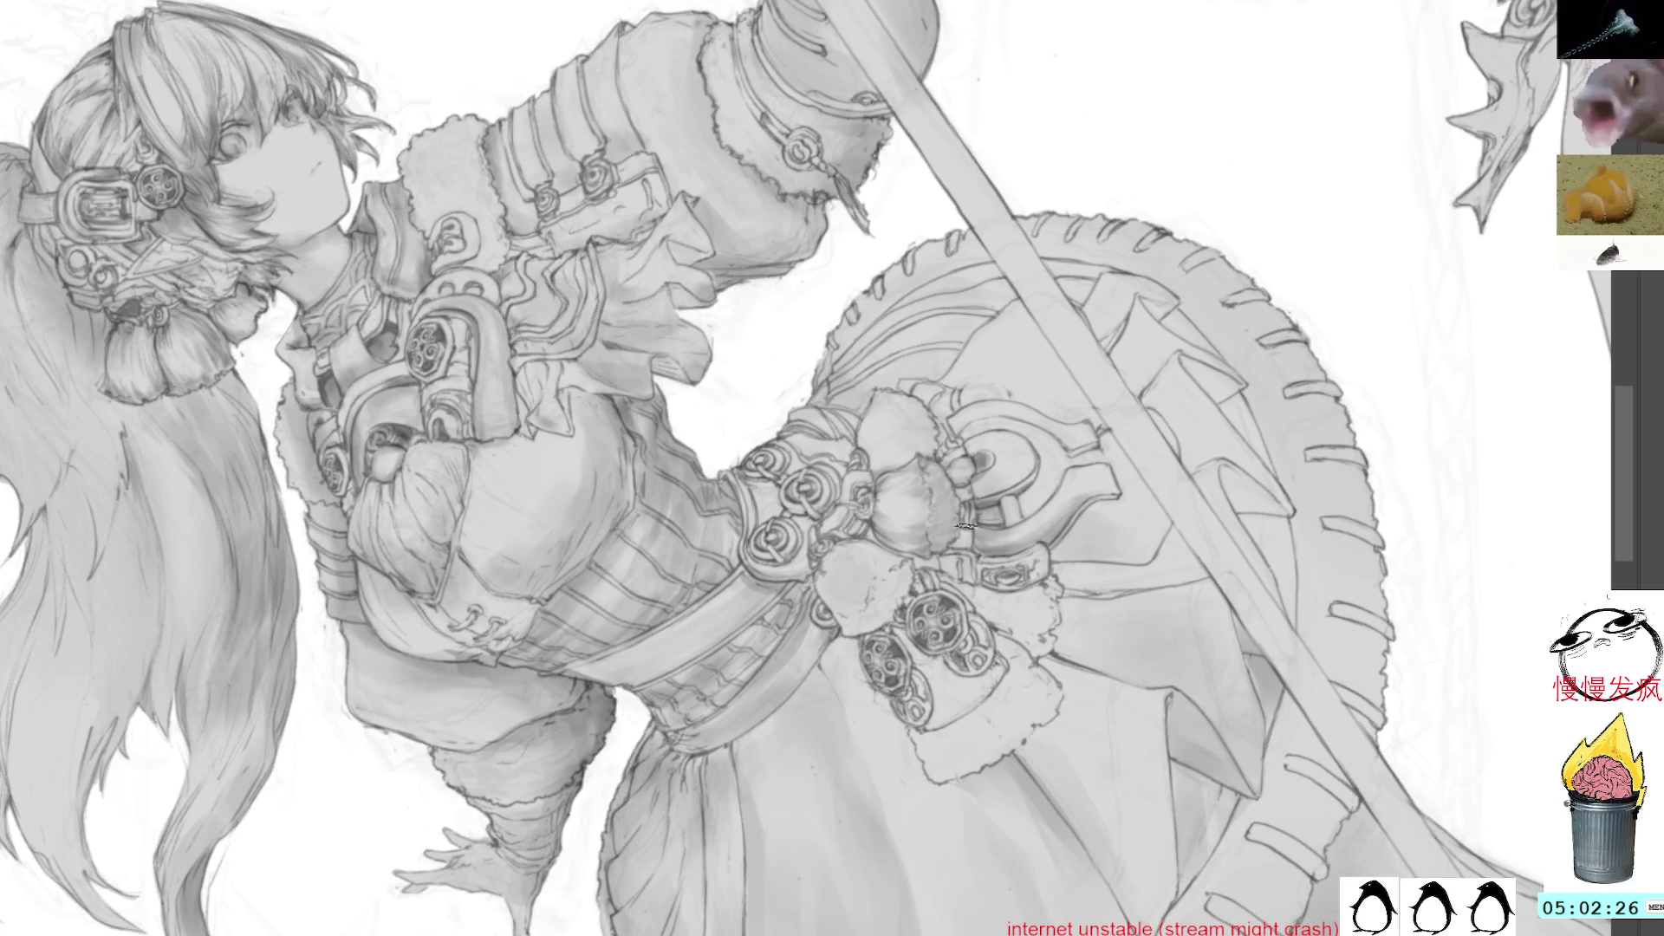
left_click_drag(984, 325, 915, 415)
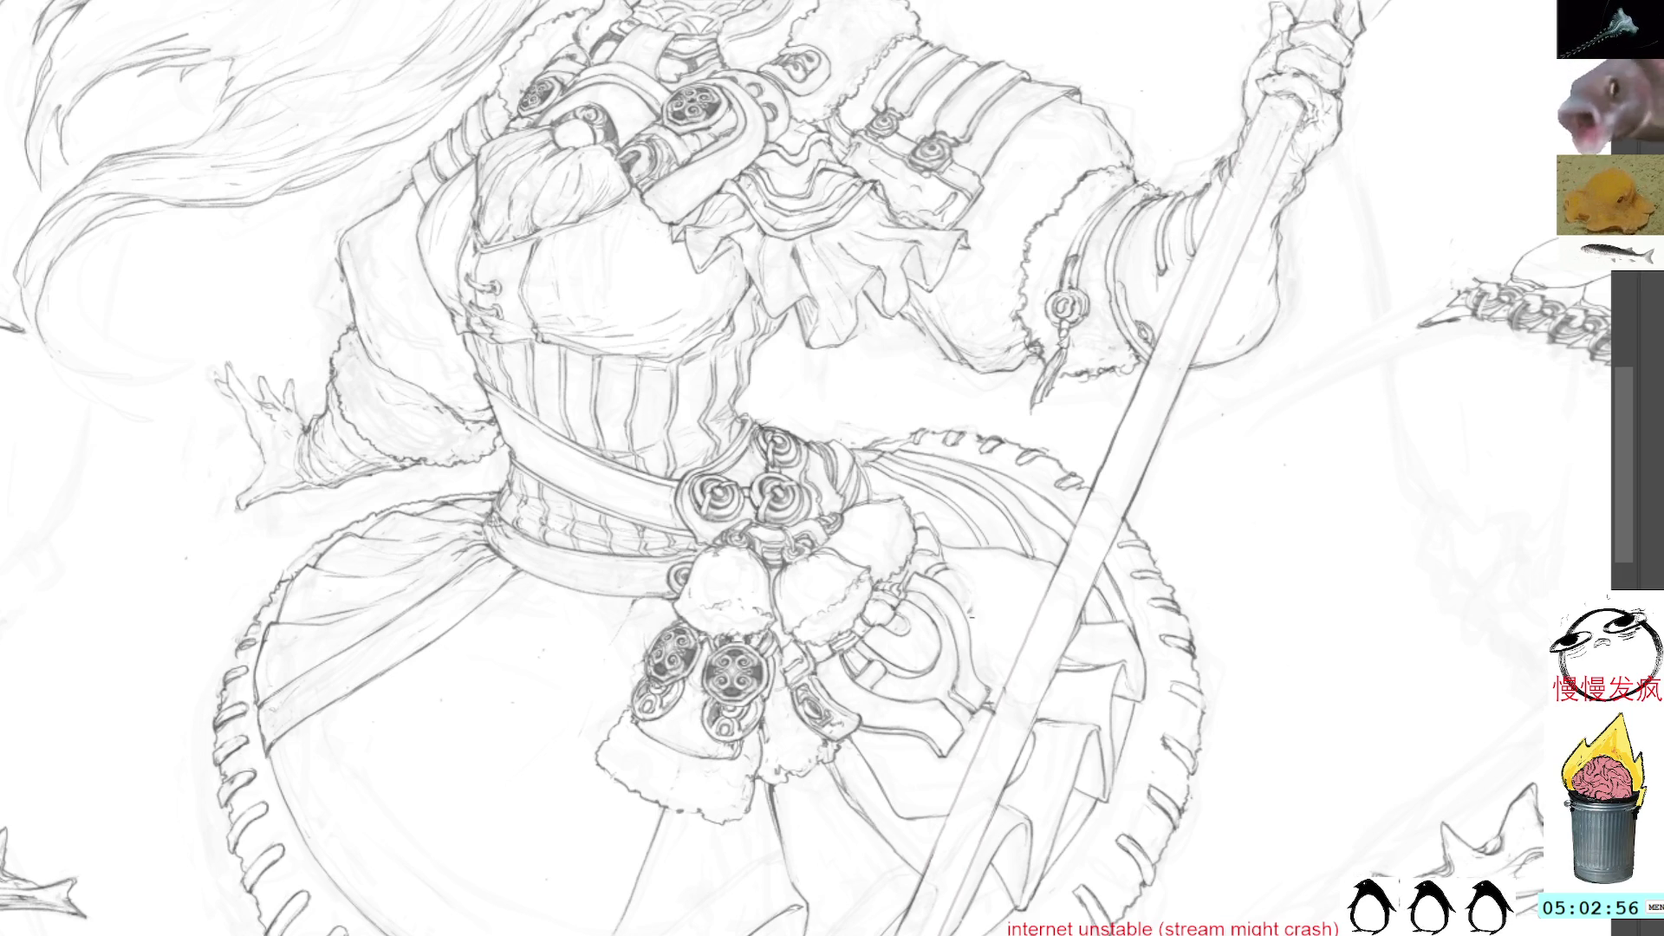
left_click_drag(940, 581, 1191, 559)
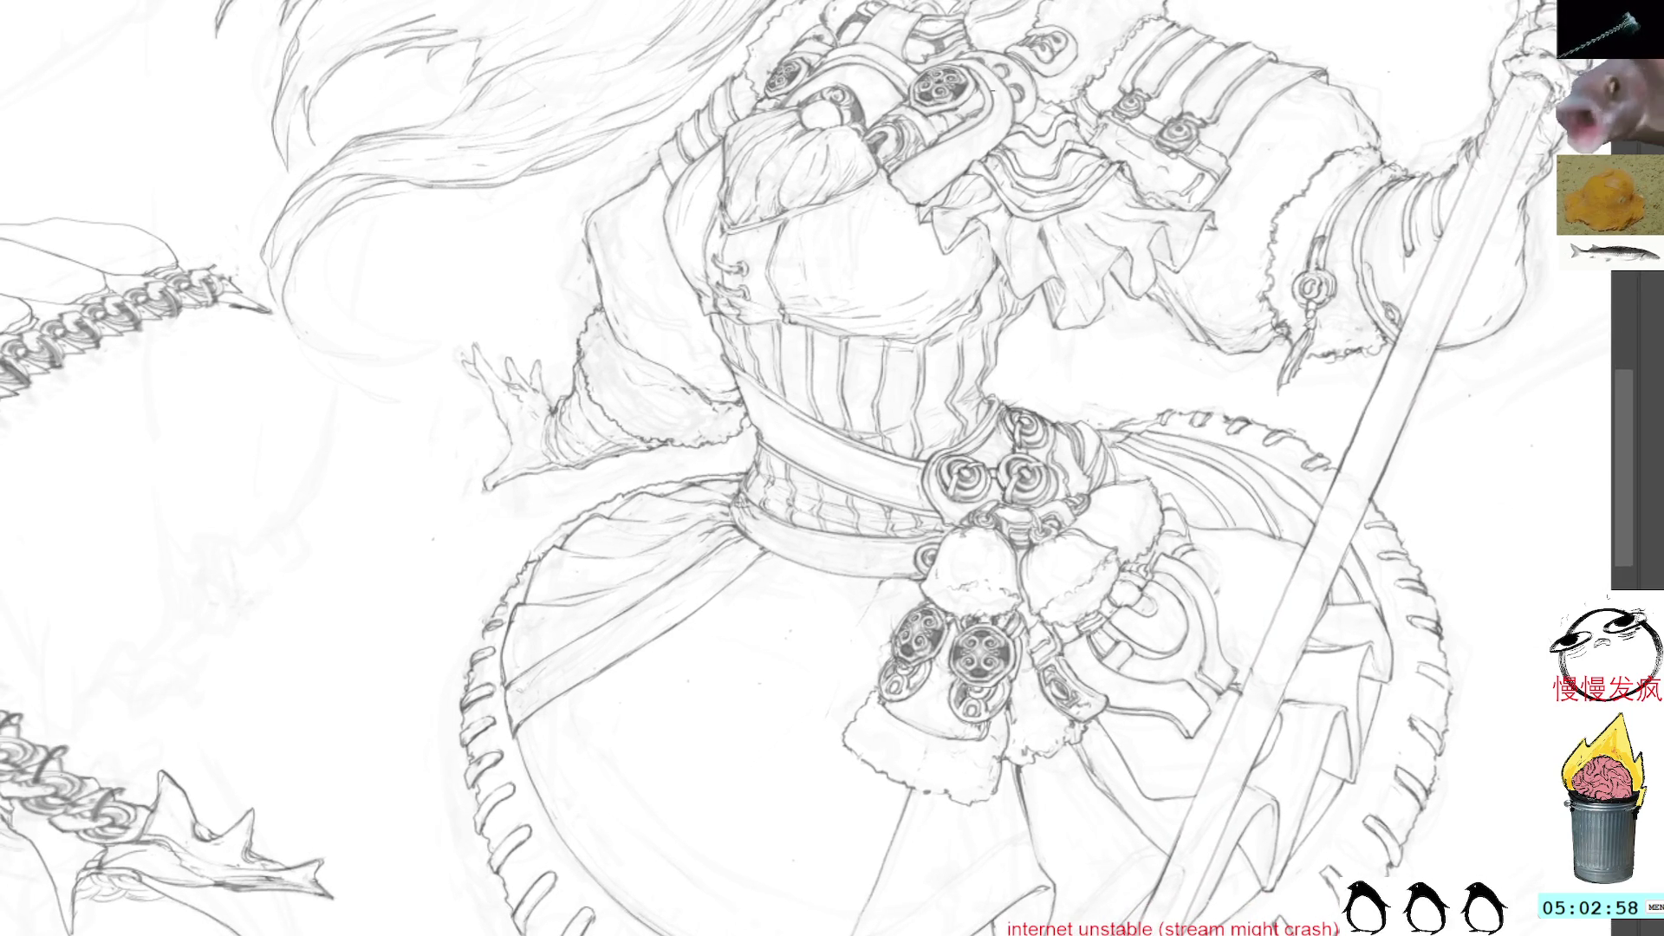
mouse_move(1183, 677)
left_mouse_down()
mouse_move(1213, 537)
mouse_move(1115, 428)
left_mouse_up()
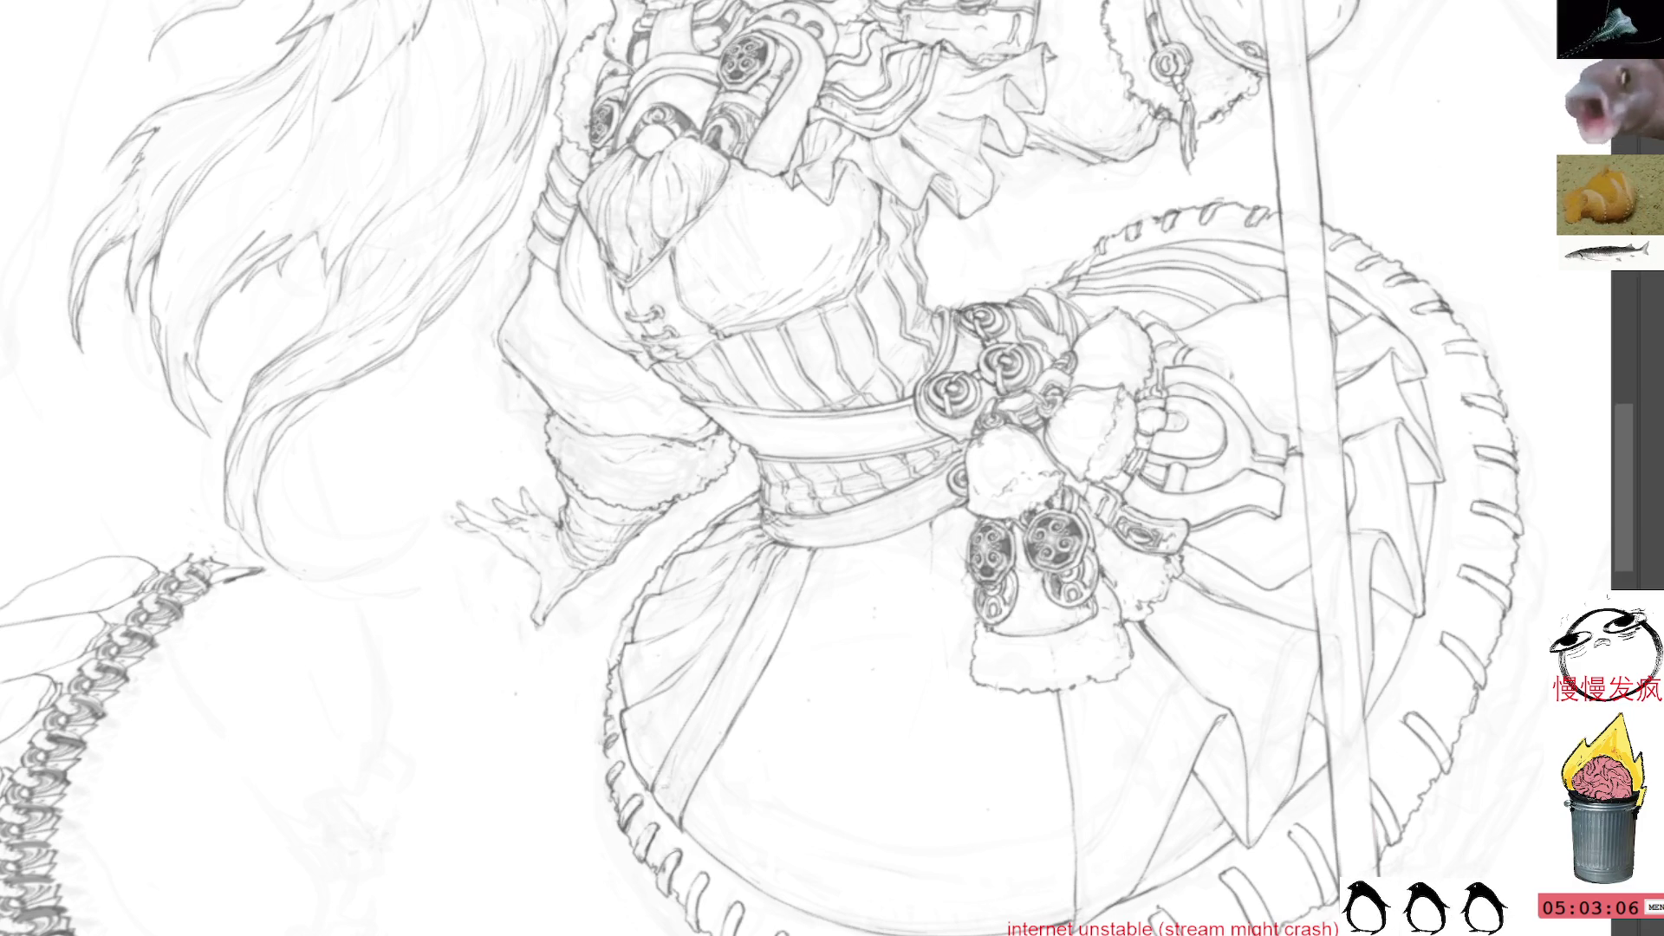
mouse_move(1246, 138)
left_mouse_down()
mouse_move(1183, 318)
mouse_move(1310, 345)
mouse_move(632, 425)
mouse_move(720, 520)
mouse_move(910, 806)
left_mouse_up()
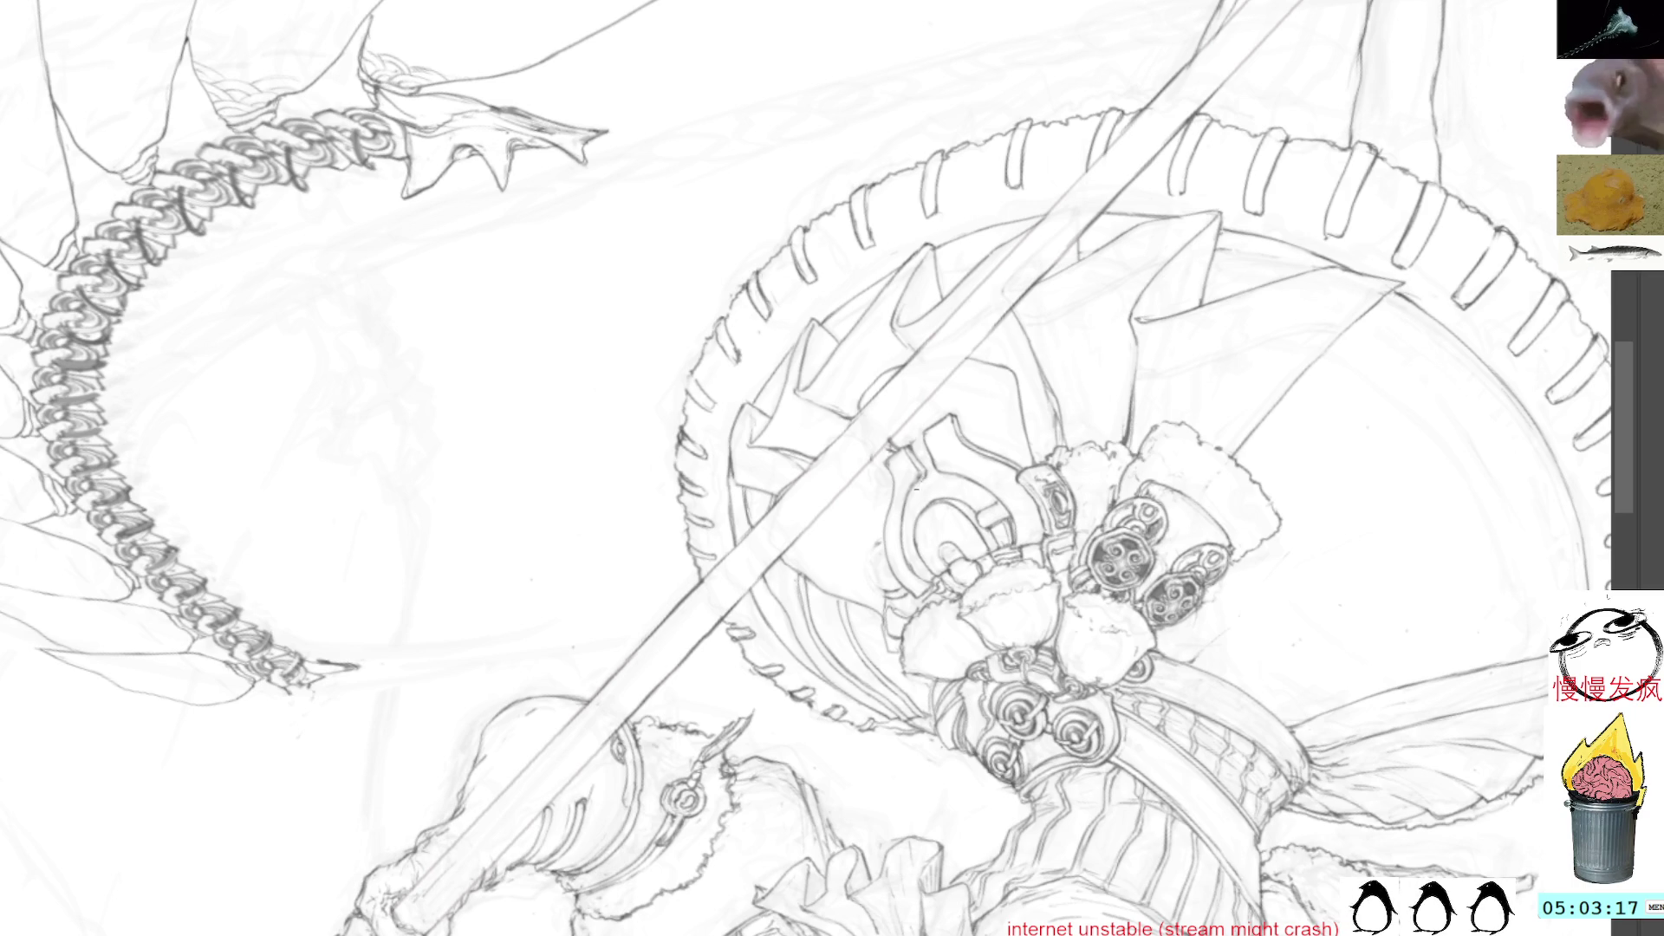
left_click_drag(917, 488, 907, 545)
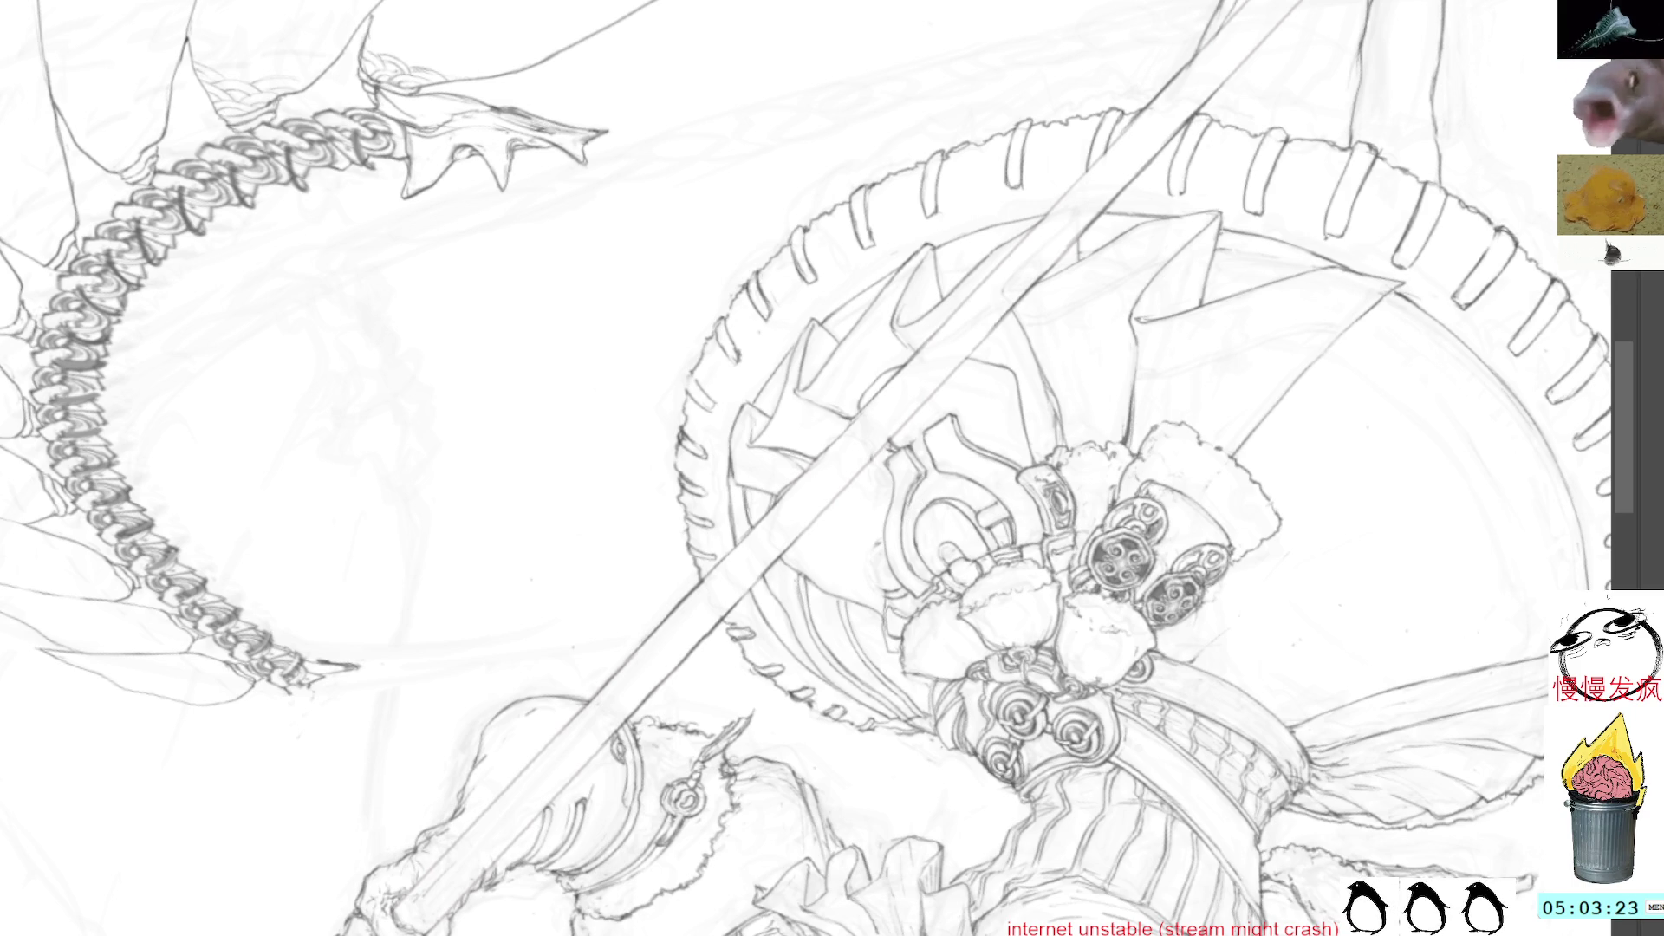
left_click_drag(771, 383, 821, 411)
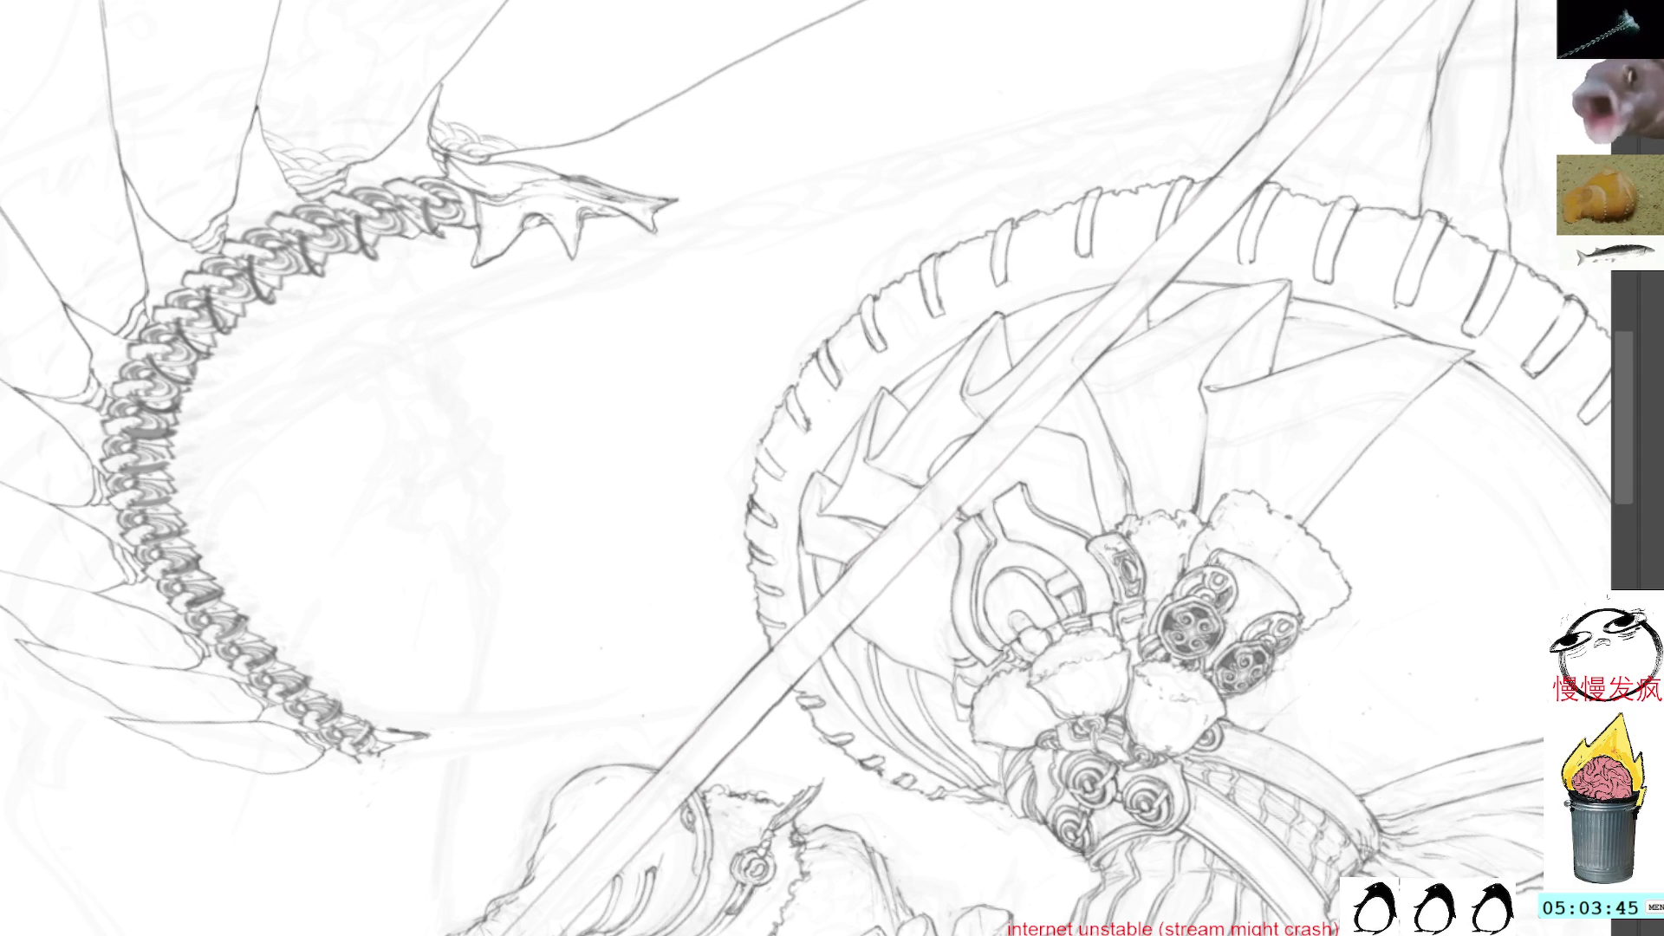
mouse_move(1135, 399)
left_mouse_down()
mouse_move(1010, 403)
mouse_move(1107, 440)
mouse_move(1083, 468)
mouse_move(1022, 481)
mouse_move(1016, 594)
left_mouse_up()
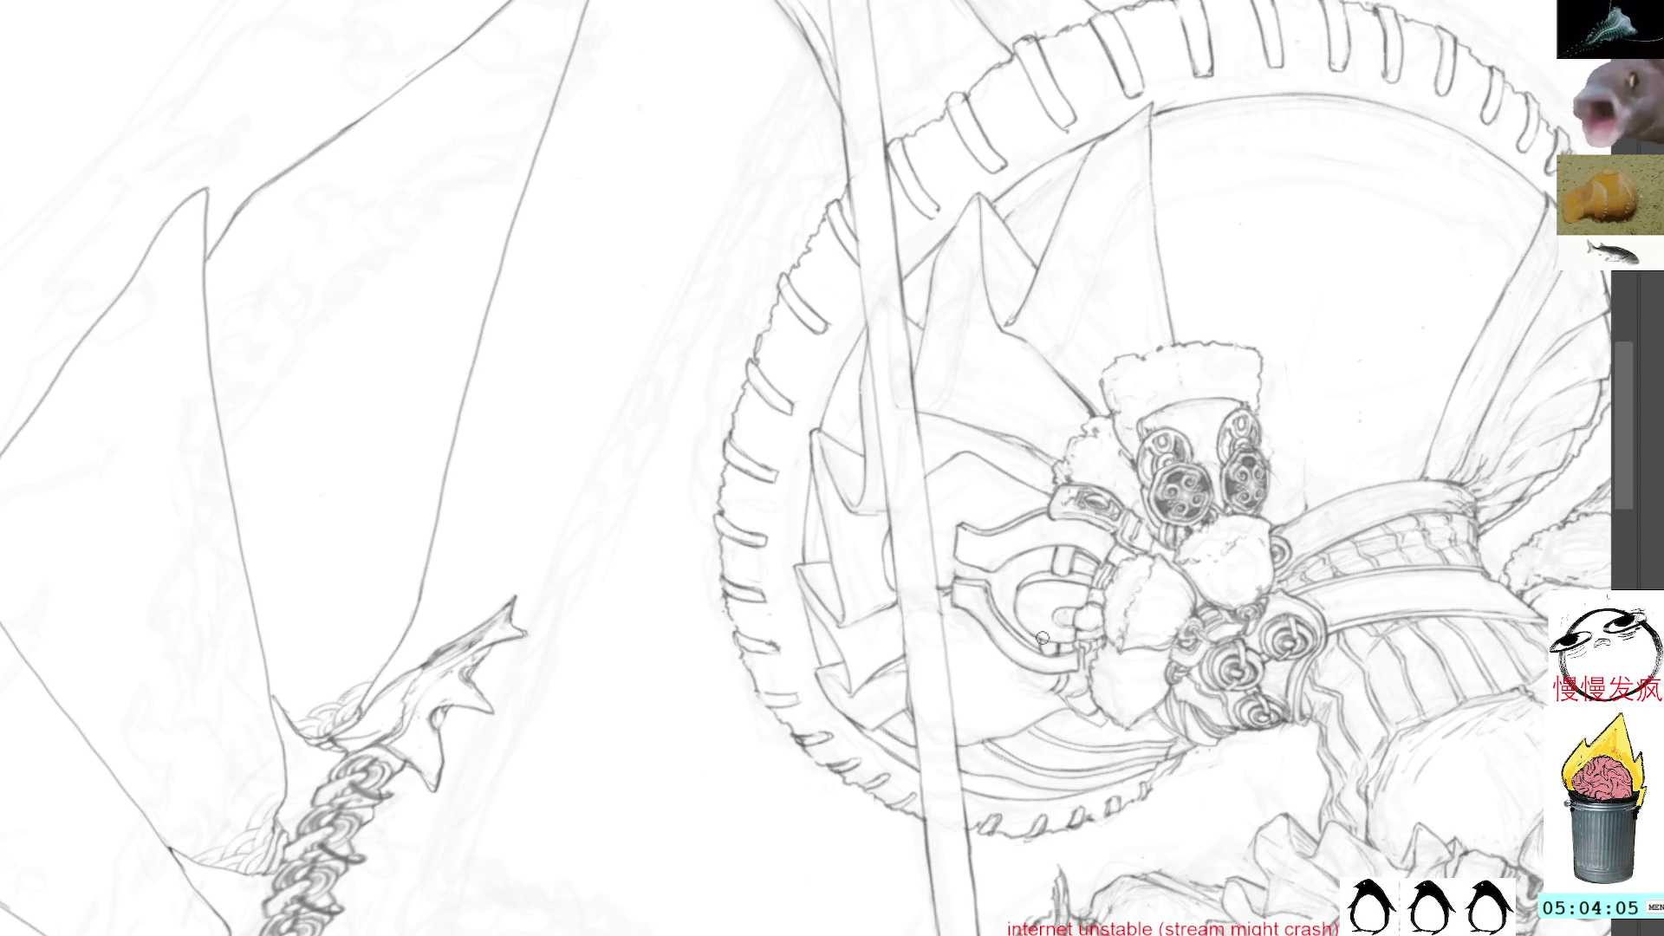
mouse_move(1140, 289)
left_mouse_down()
mouse_move(762, 520)
mouse_move(806, 528)
left_mouse_up()
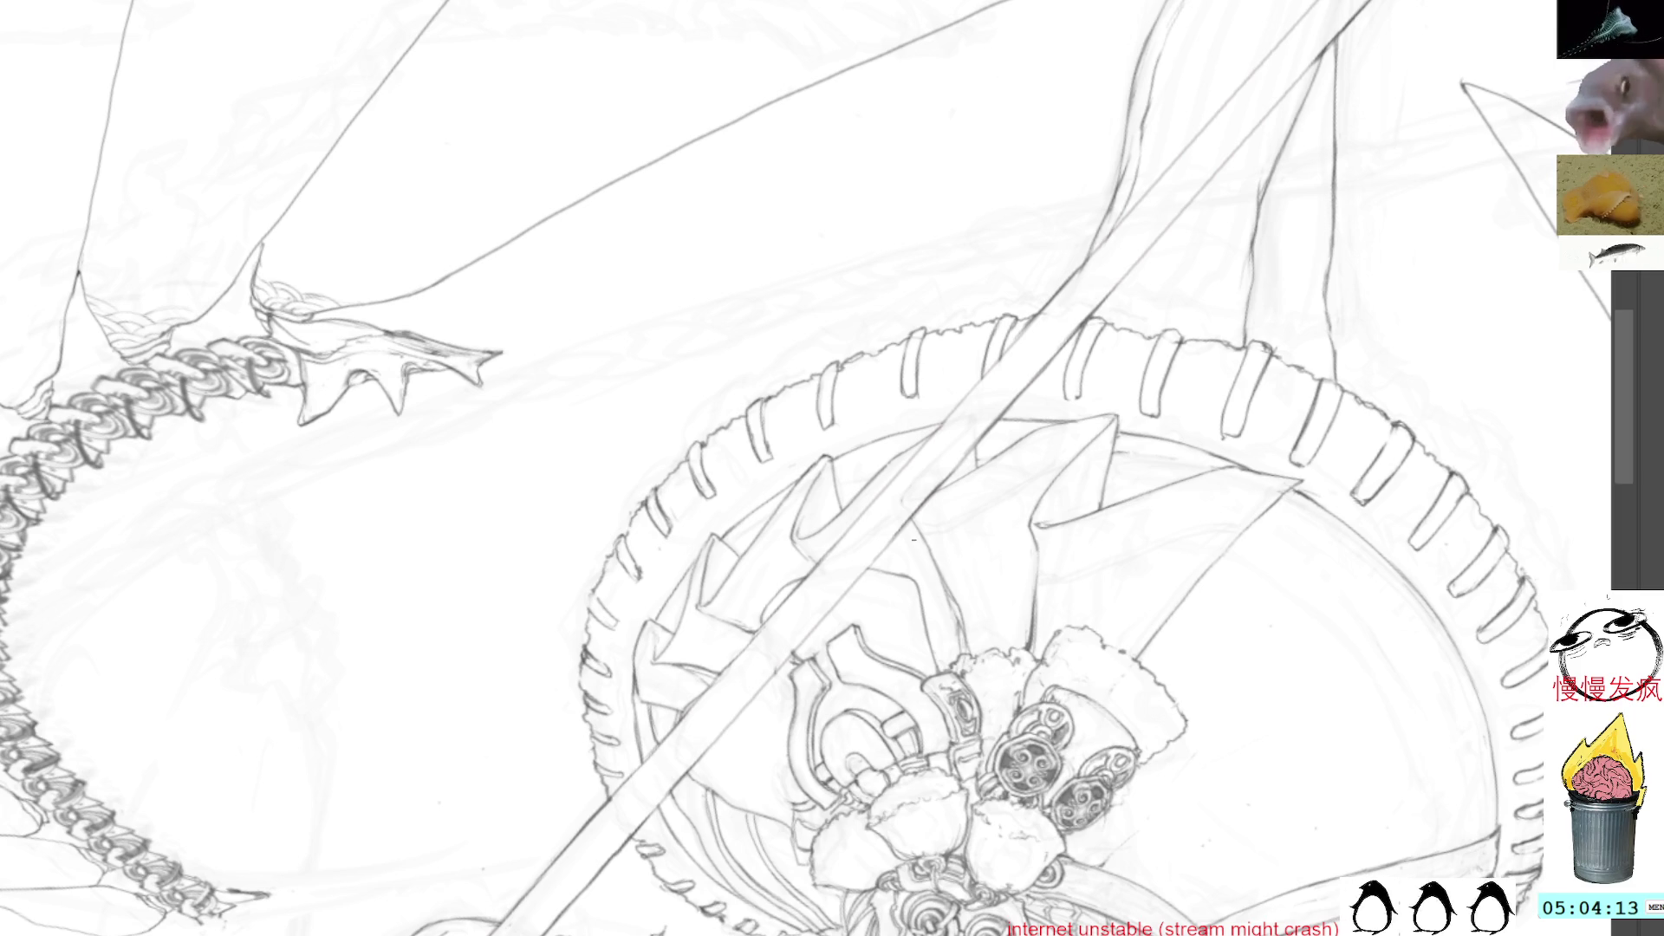
left_click_drag(1090, 462, 943, 173)
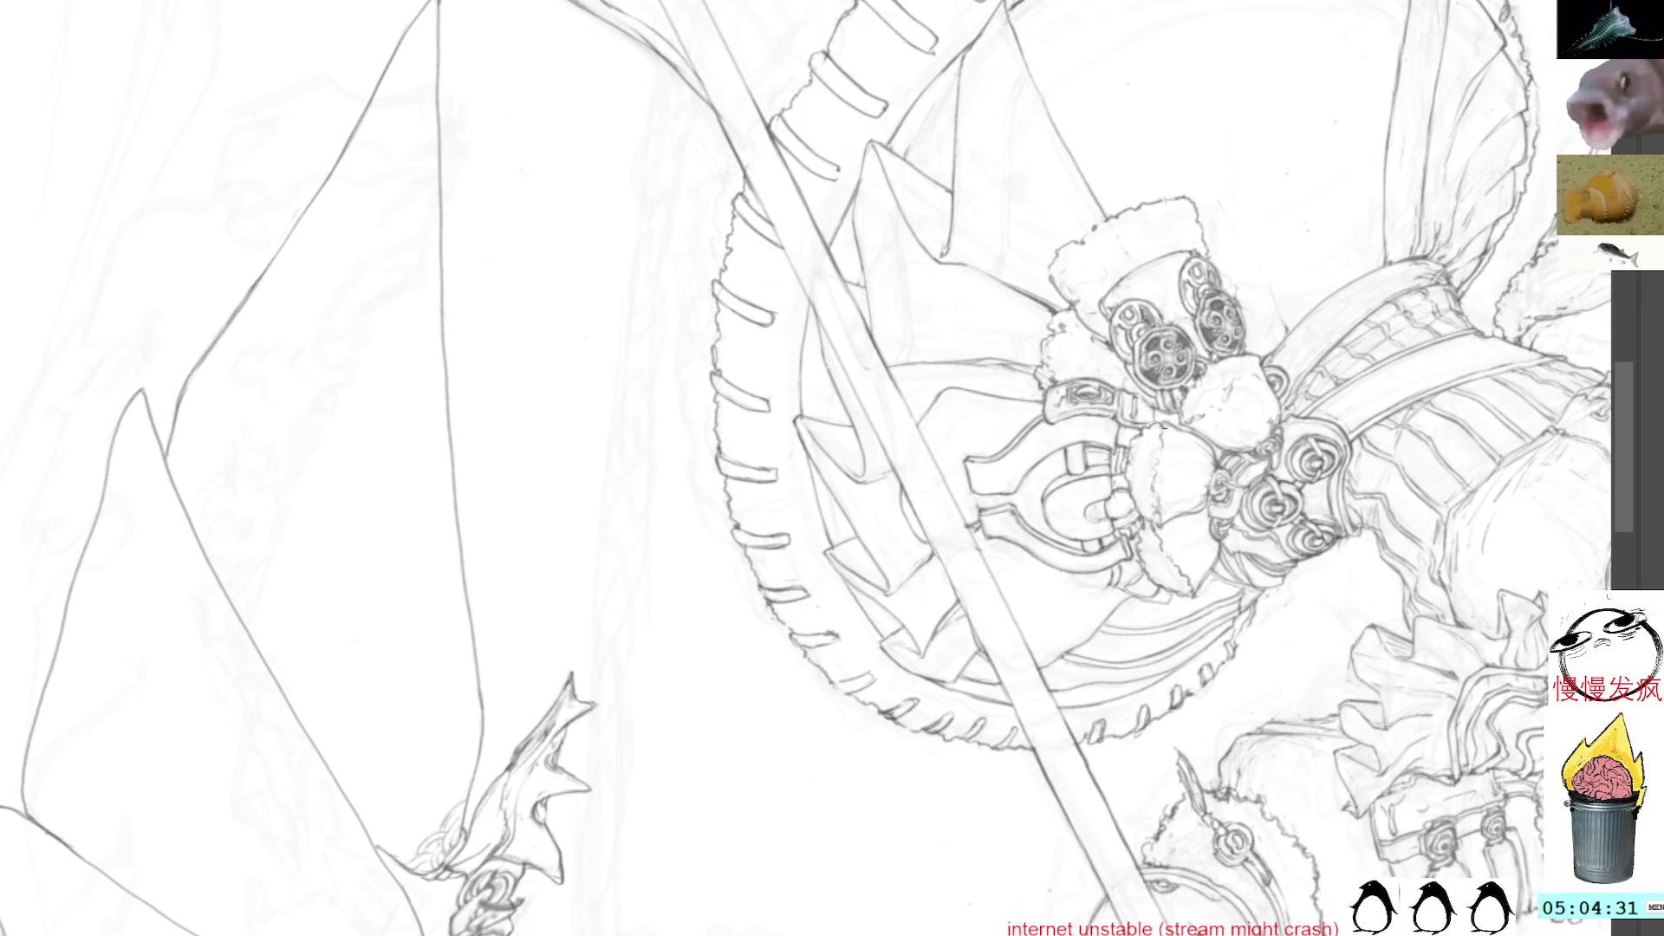
mouse_move(607, 260)
left_mouse_down()
mouse_move(737, 217)
mouse_move(867, 226)
left_mouse_up()
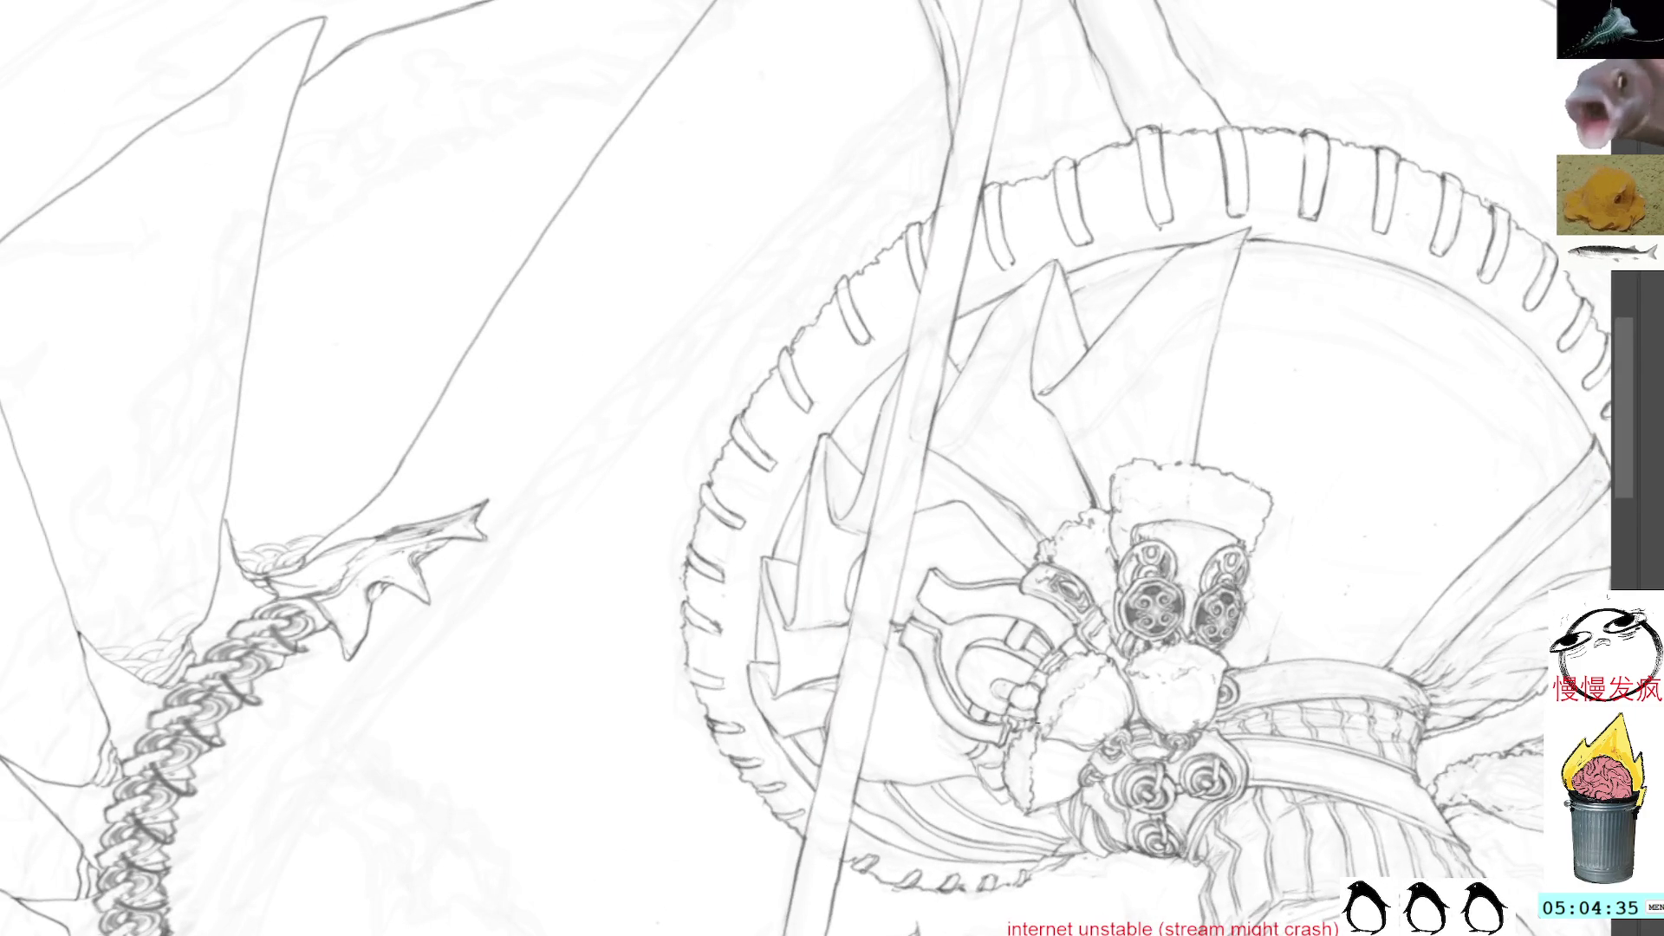
left_click_drag(1219, 315, 1303, 509)
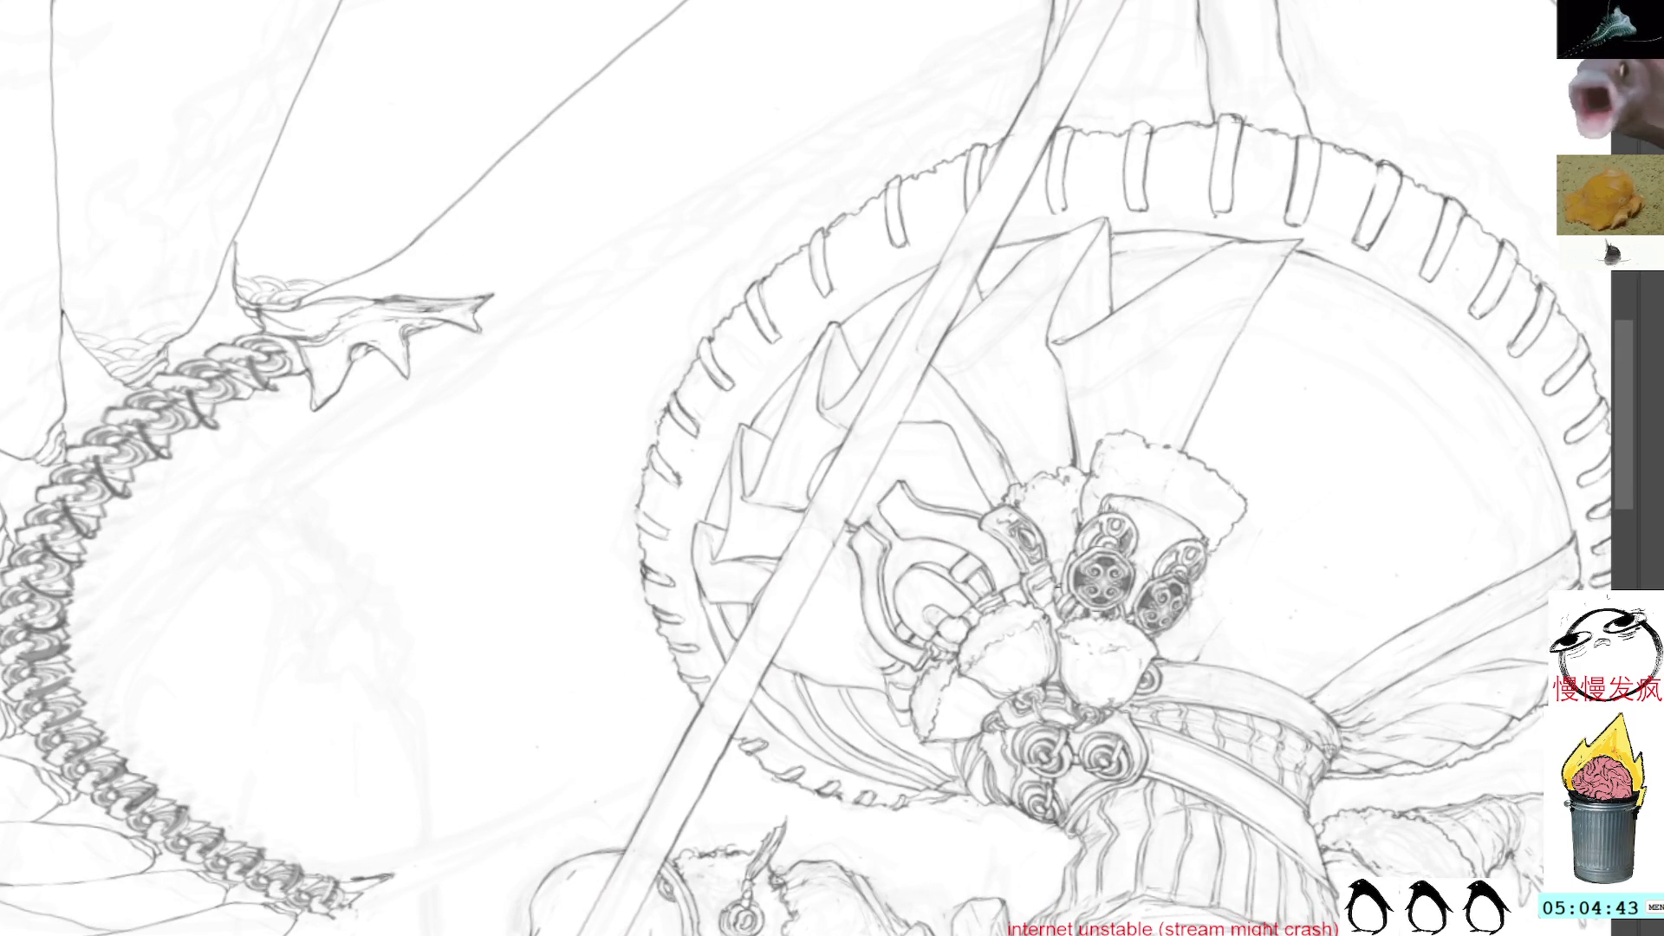
scroll(832, 468, "up", 3)
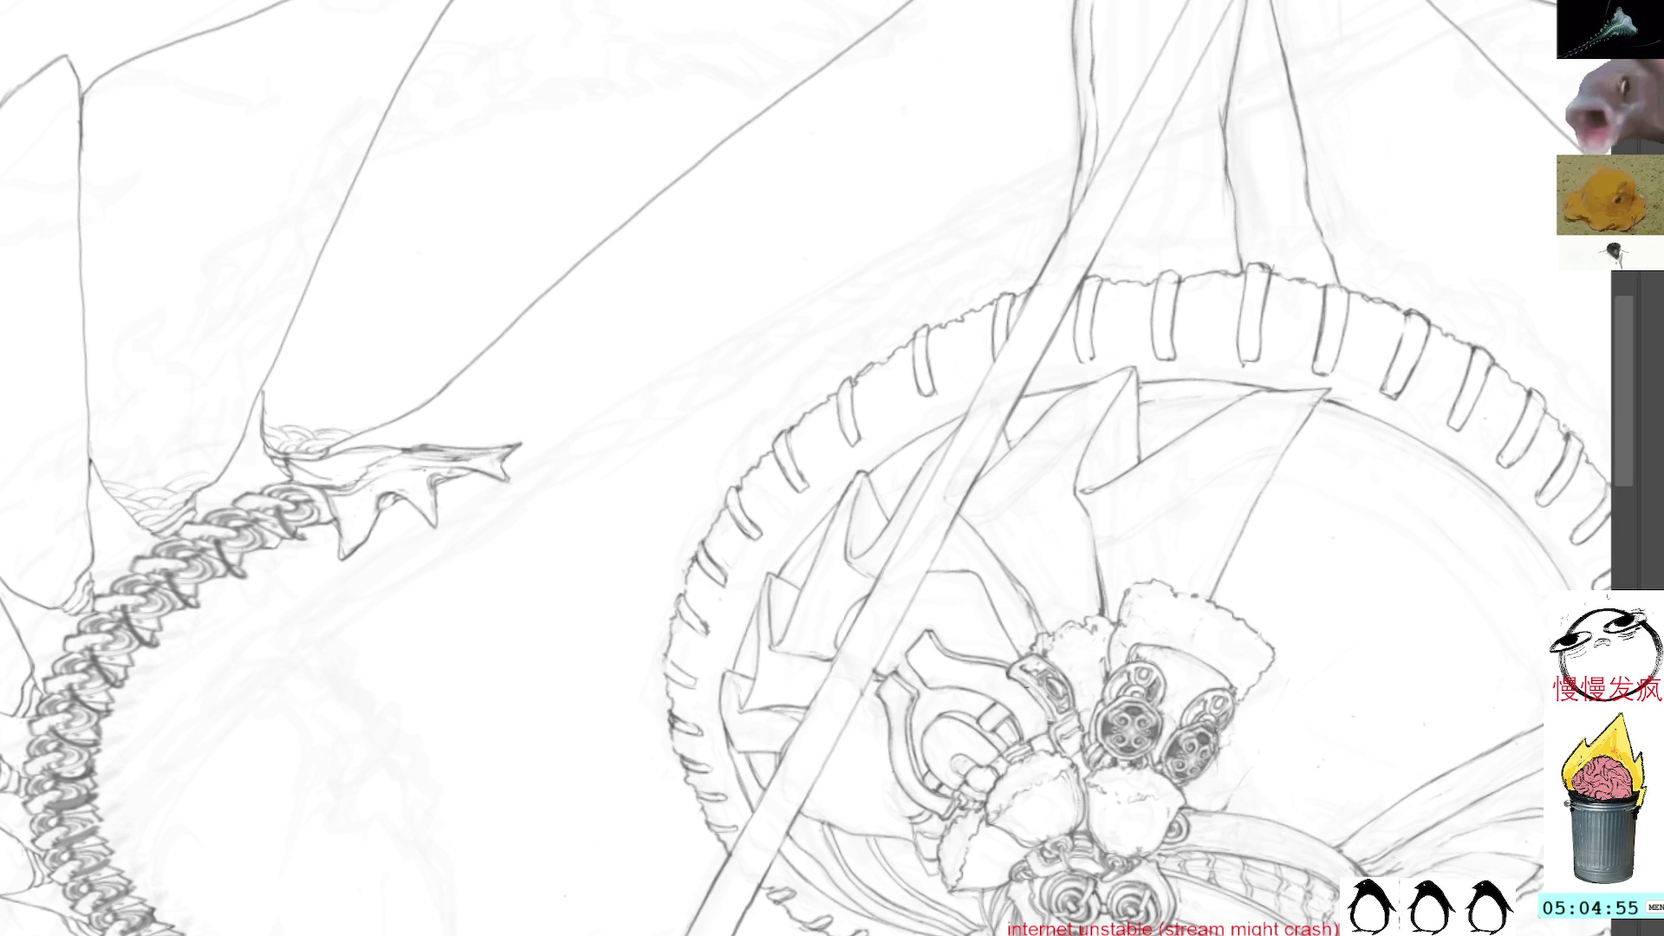
left_click_drag(1031, 668, 1011, 461)
mouse_move(1398, 120)
left_mouse_down()
mouse_move(1240, 317)
mouse_move(1190, 428)
mouse_move(1261, 482)
left_mouse_up()
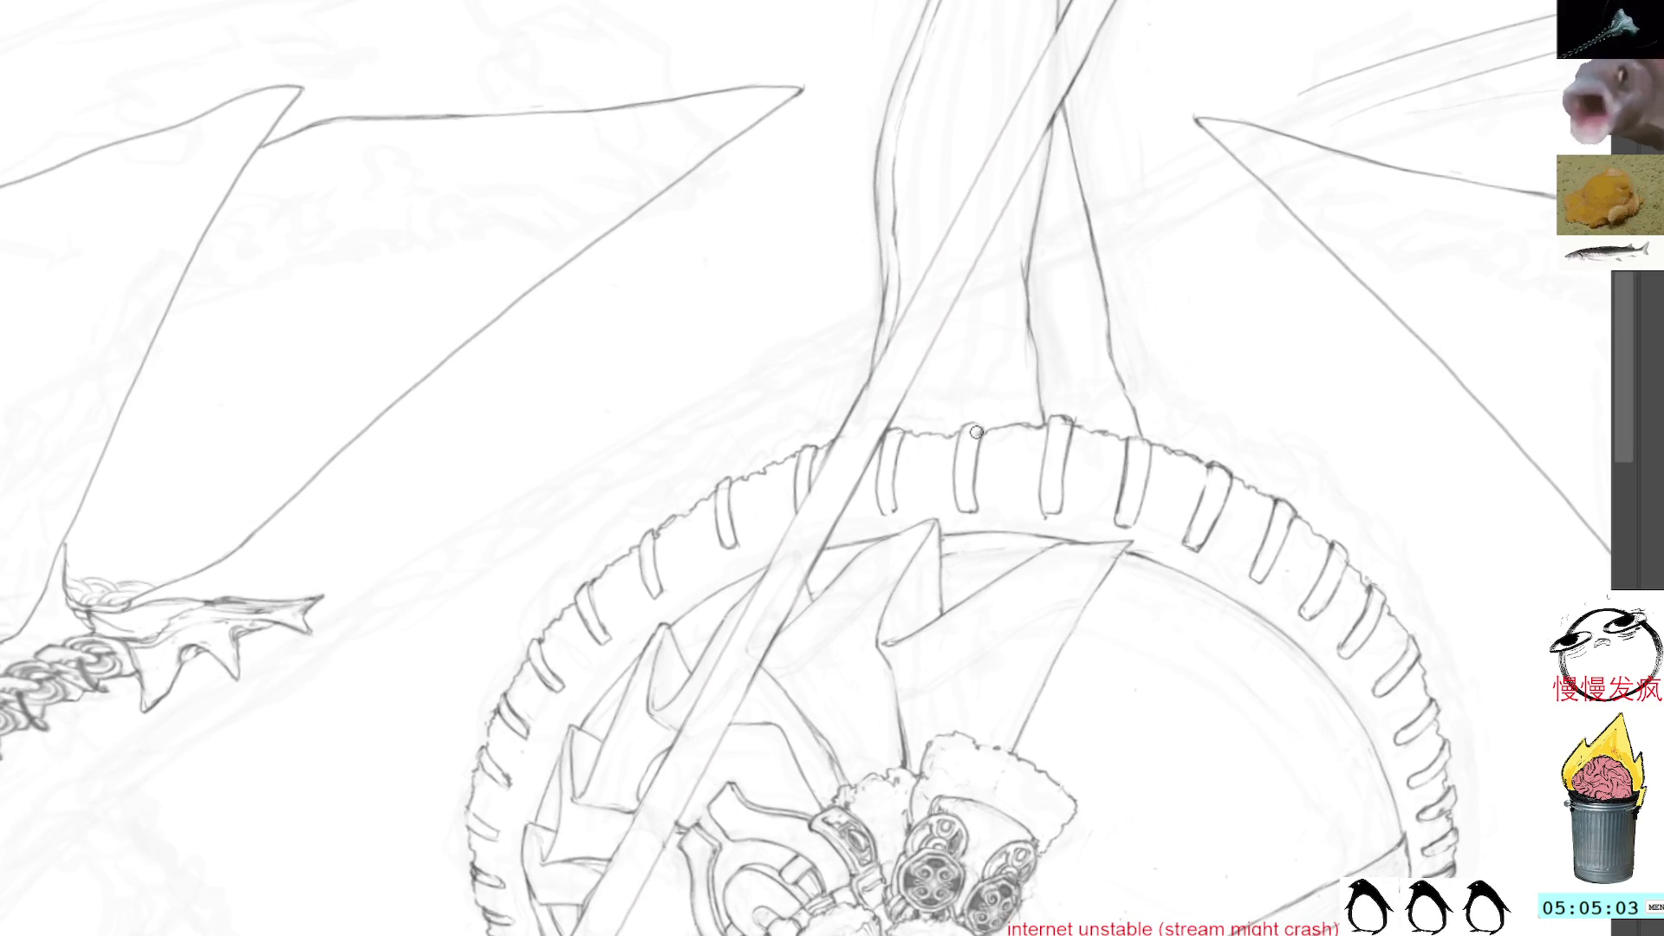
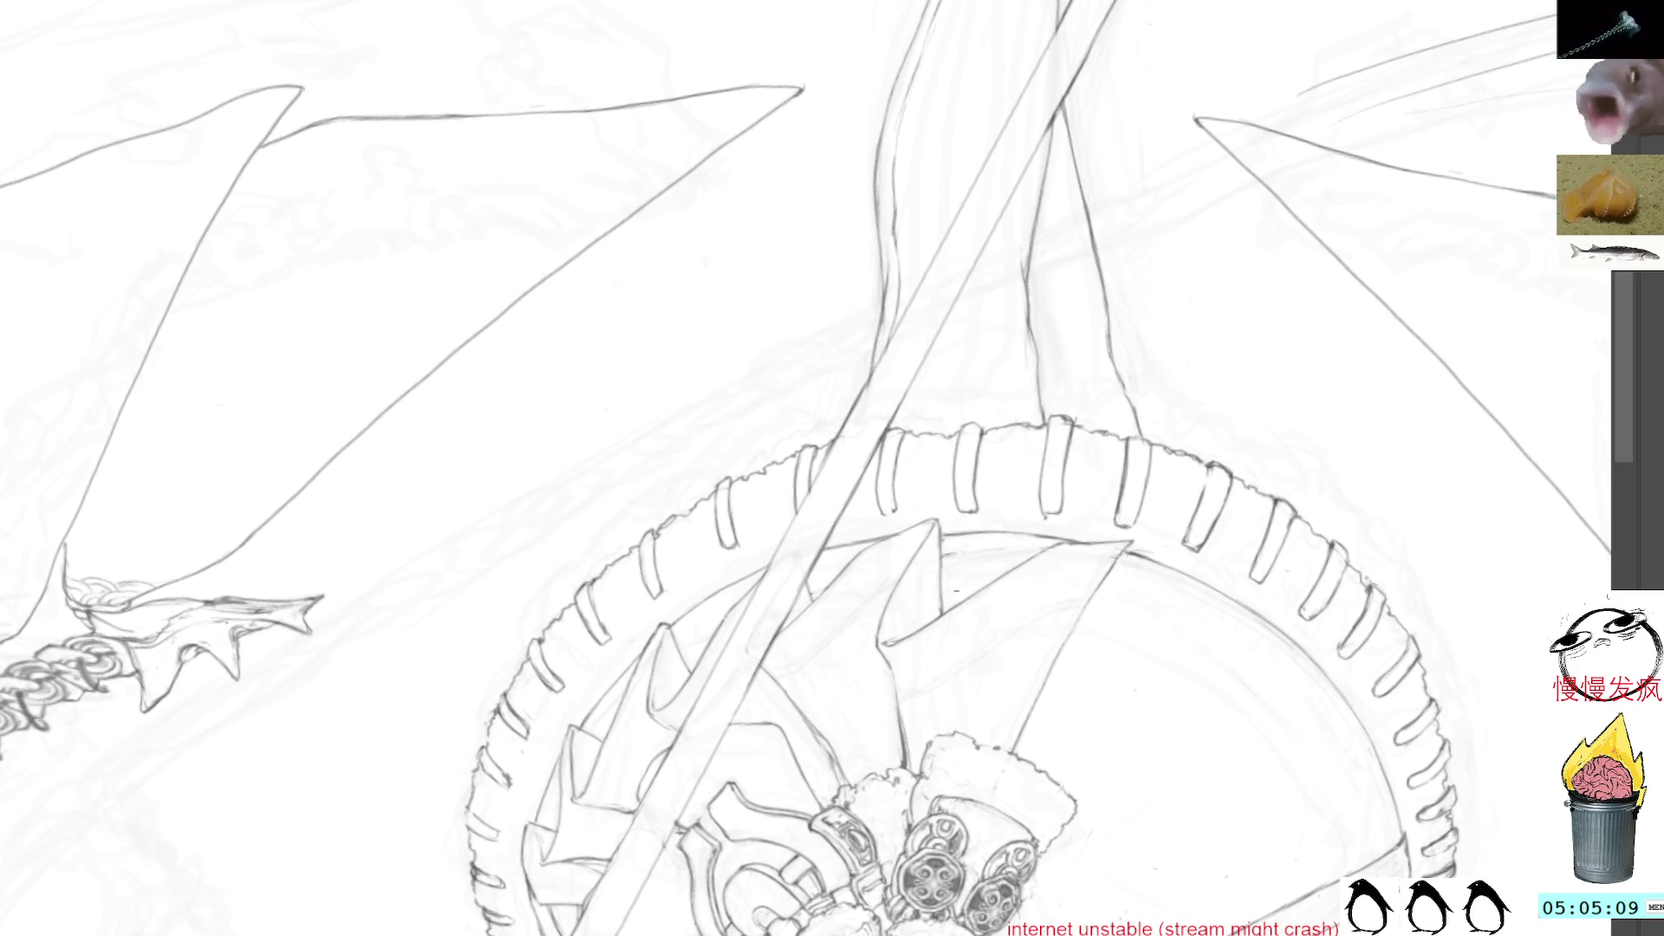
Turn the canvas about 40° counter-clockwise and pan to the girl's figure and head
mouse_move(1251, 762)
left_mouse_down()
mouse_move(1199, 662)
mouse_move(1094, 320)
mouse_move(1120, 263)
left_mouse_up()
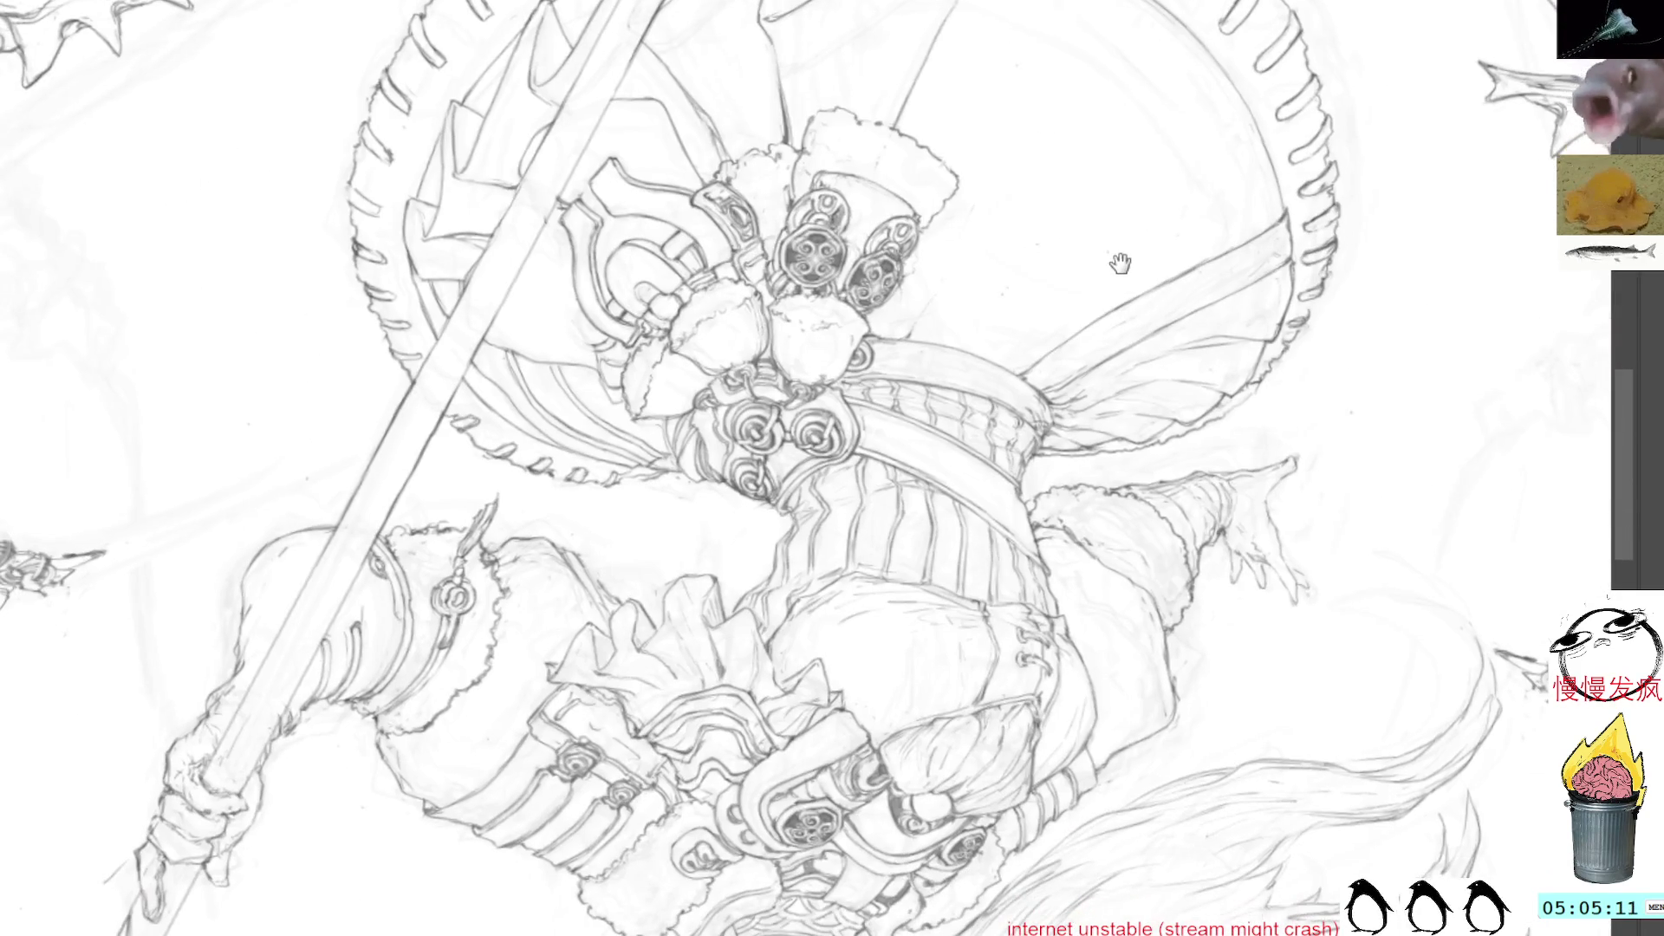
mouse_move(1201, 433)
left_mouse_down()
mouse_move(1055, 169)
mouse_move(1068, 187)
left_mouse_up()
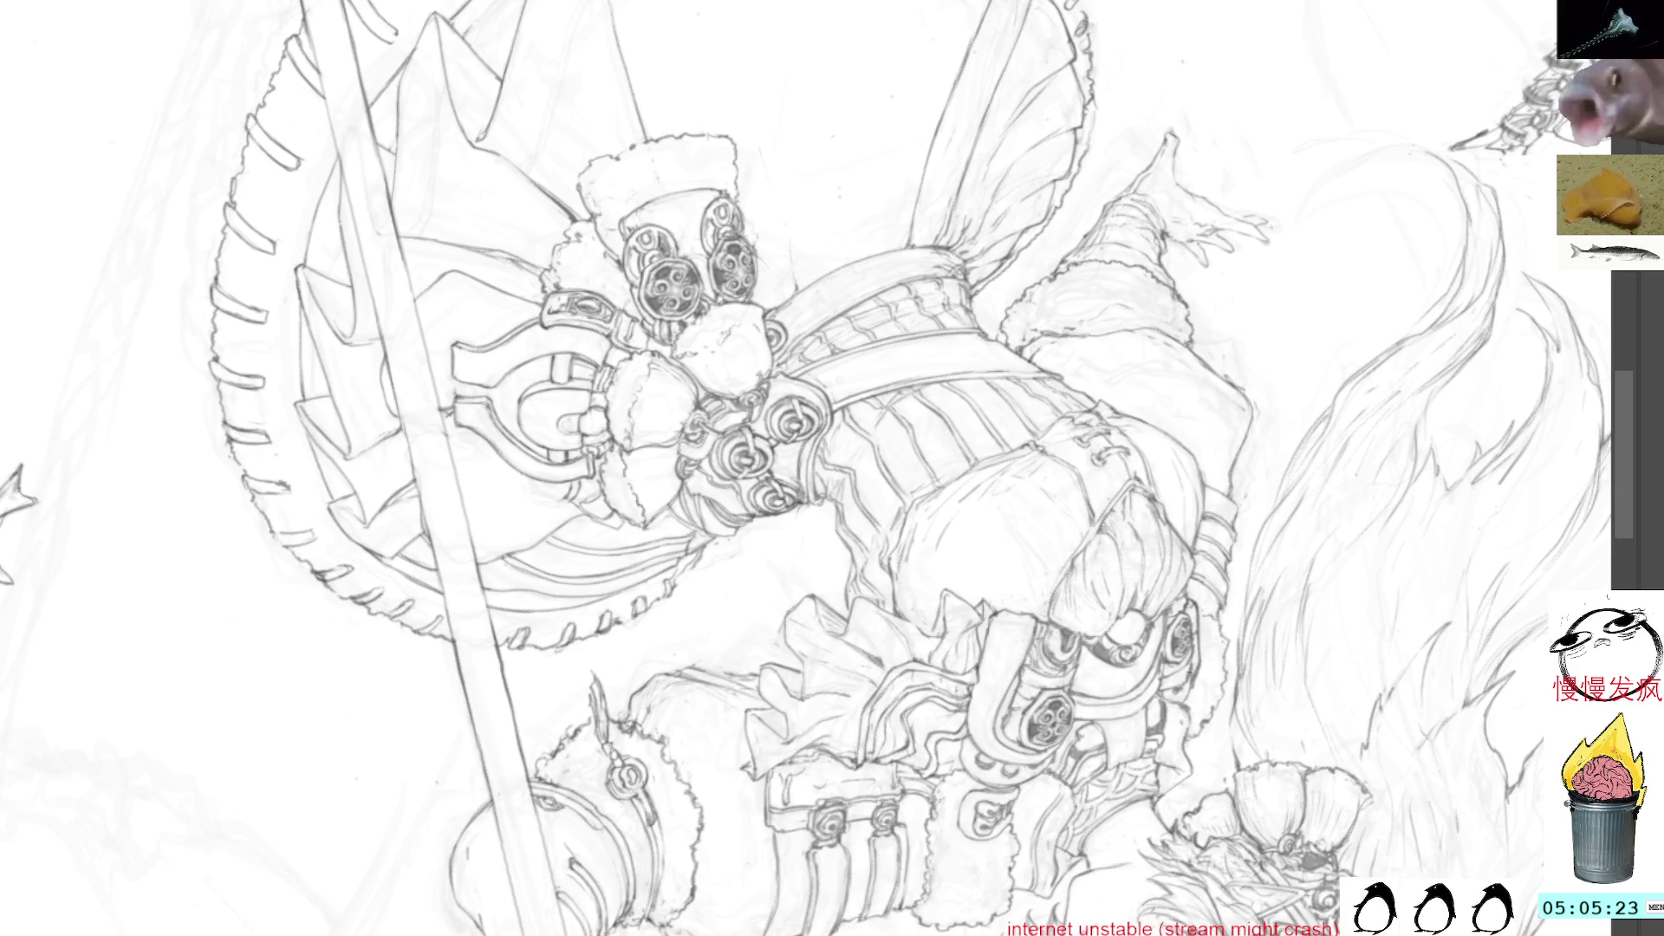
scroll(1212, 719, "down", 5)
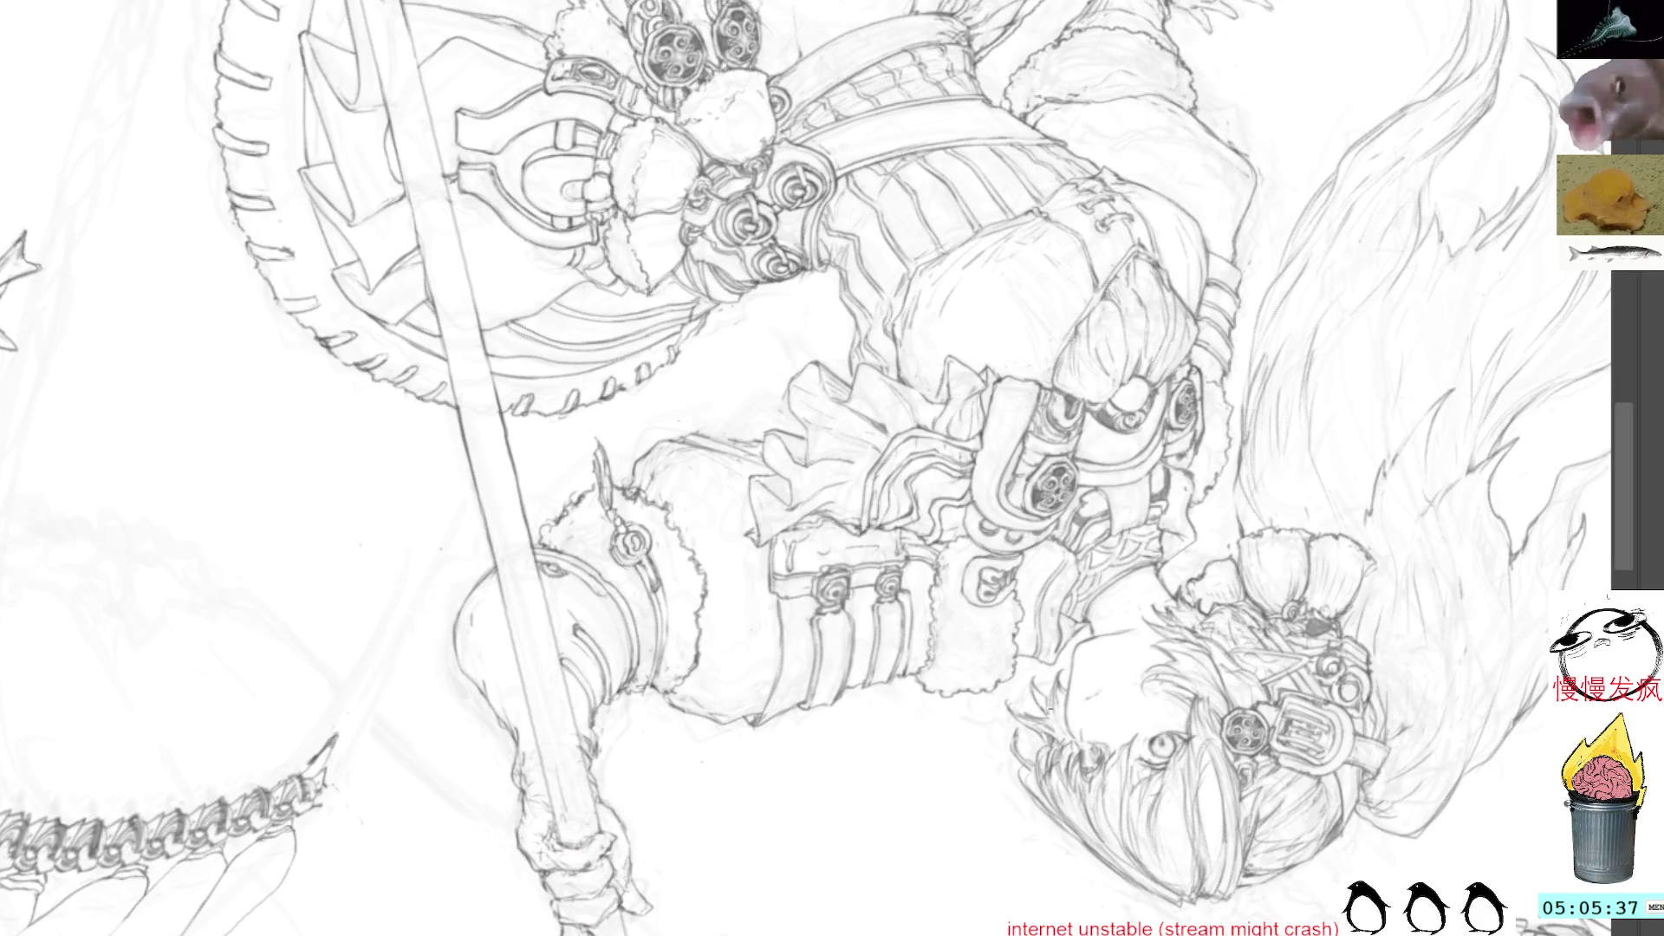
mouse_move(943, 806)
left_mouse_down()
mouse_move(1004, 569)
mouse_move(1056, 477)
mouse_move(1107, 303)
mouse_move(1098, 602)
left_mouse_up()
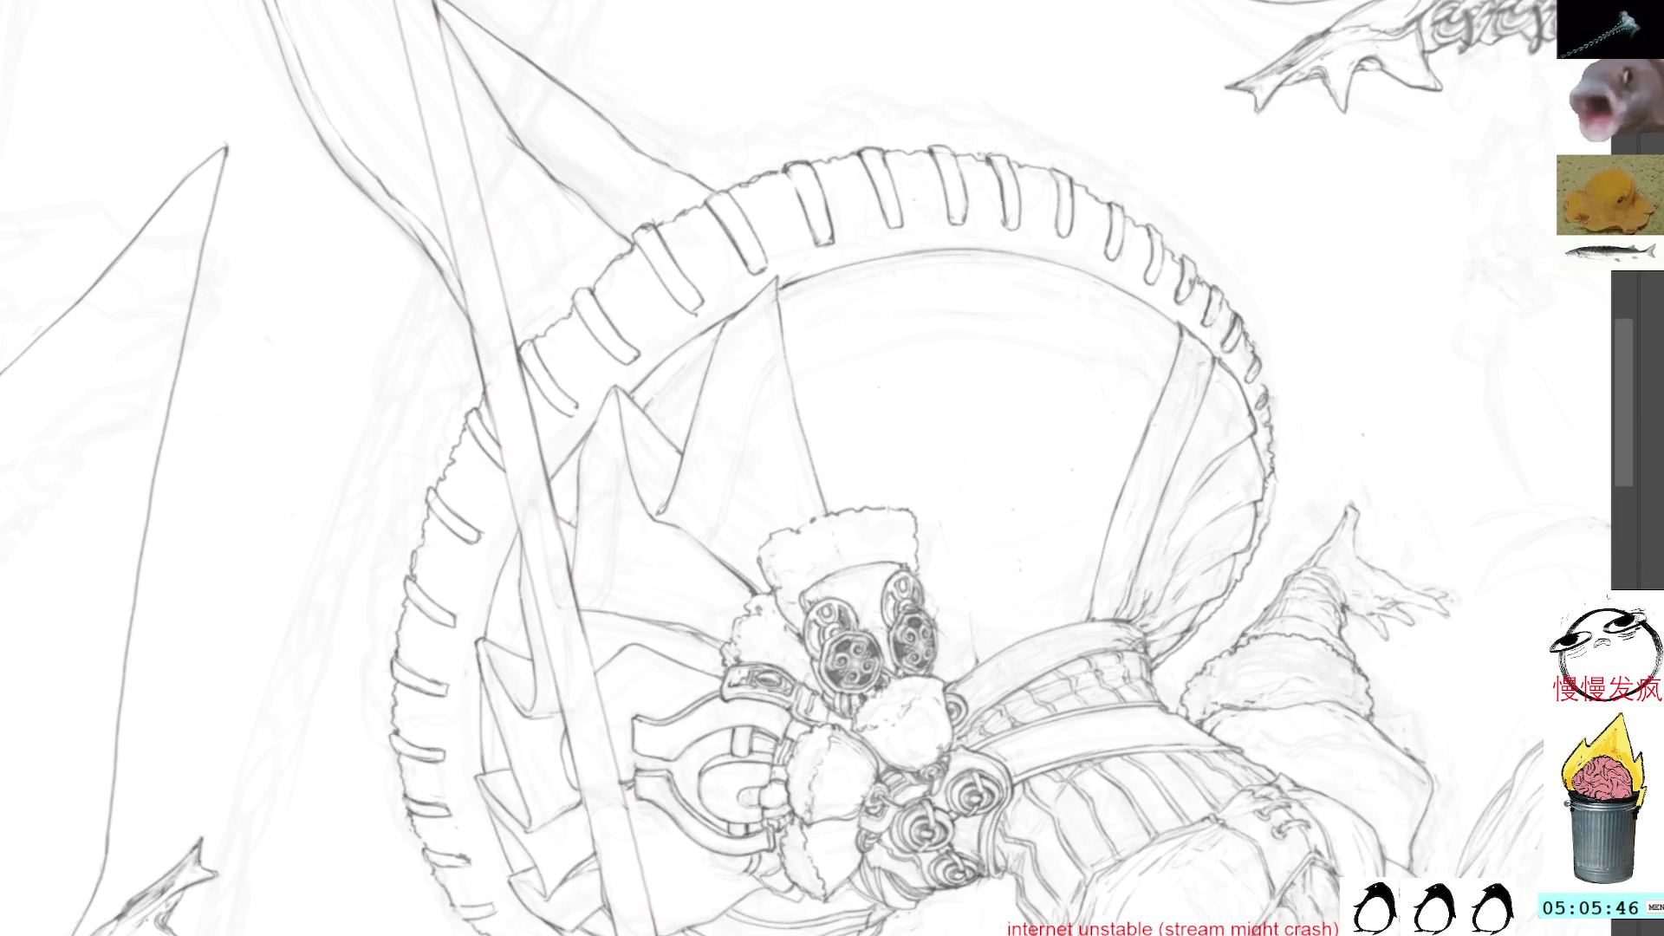
Undo a test stroke beside the wheel, reveal the grey shading, and set the canvas upright
mouse_move(1390, 342)
left_mouse_down()
mouse_move(1456, 395)
mouse_move(1413, 468)
left_mouse_up()
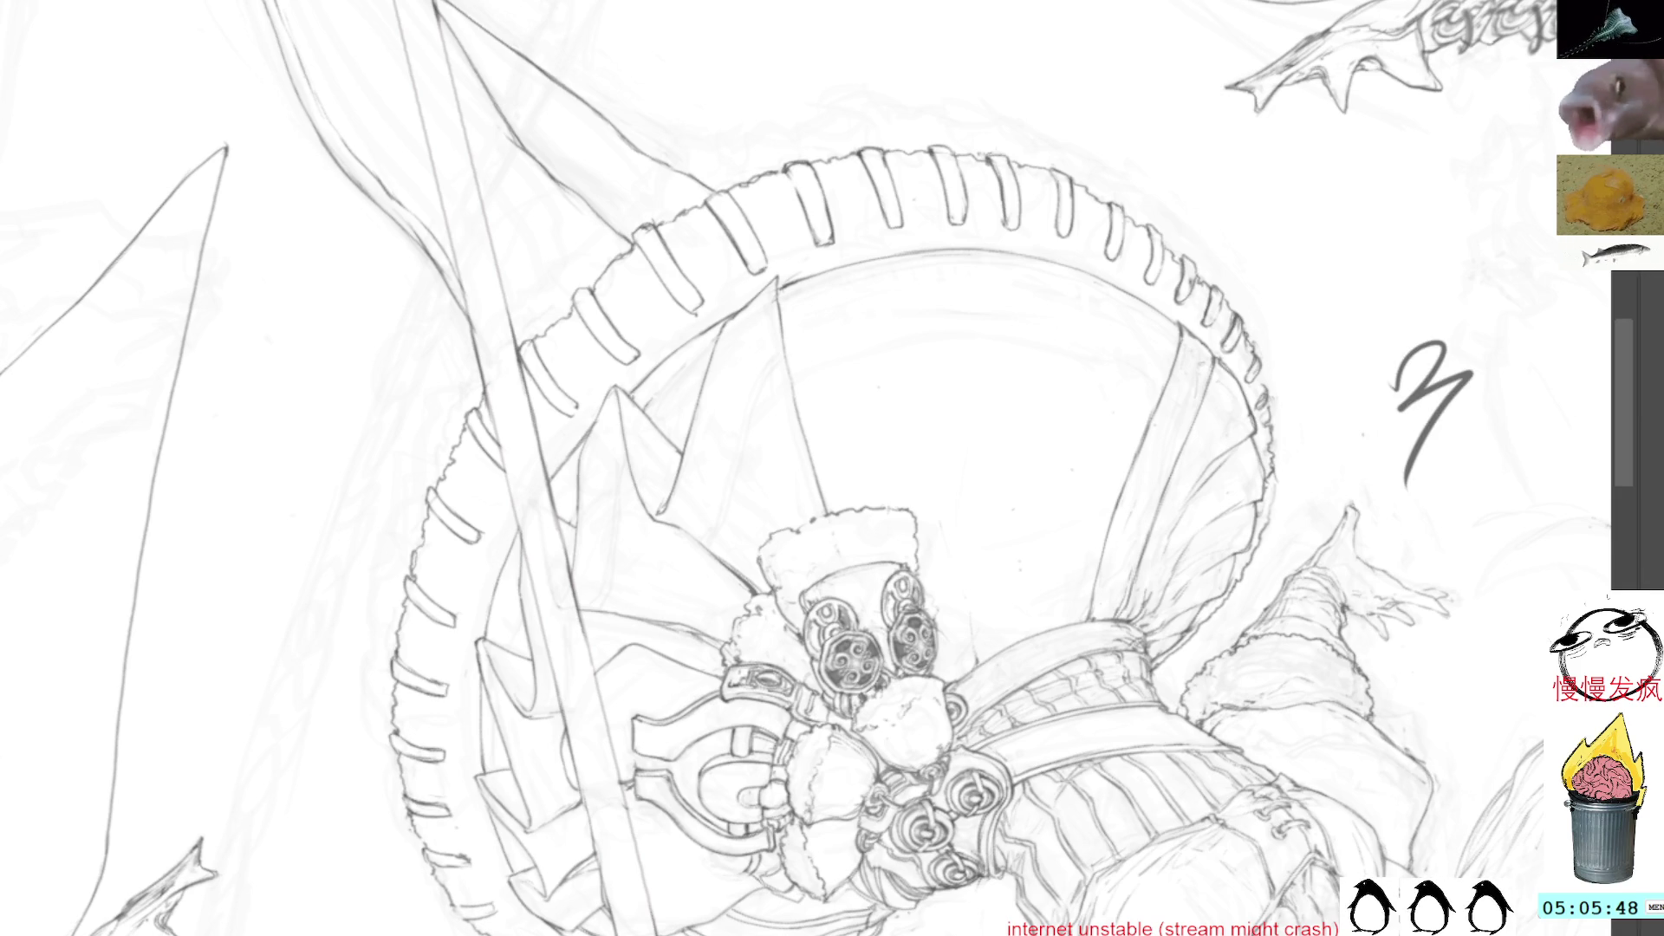
key("ctrl+z")
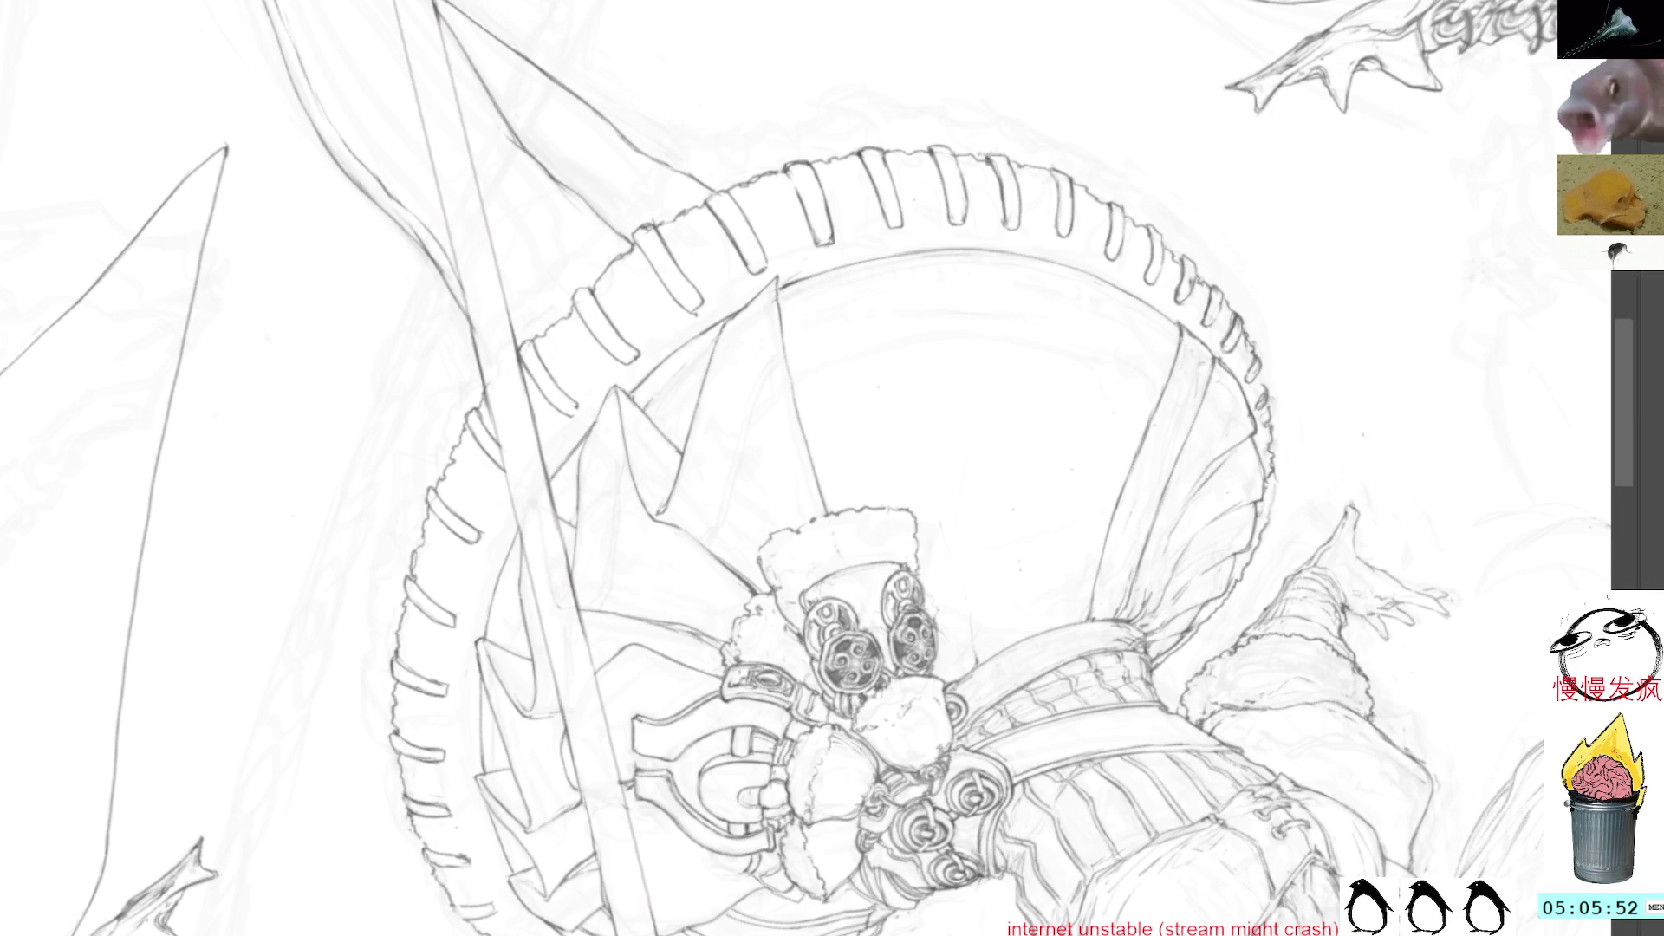
key("ctrl+z")
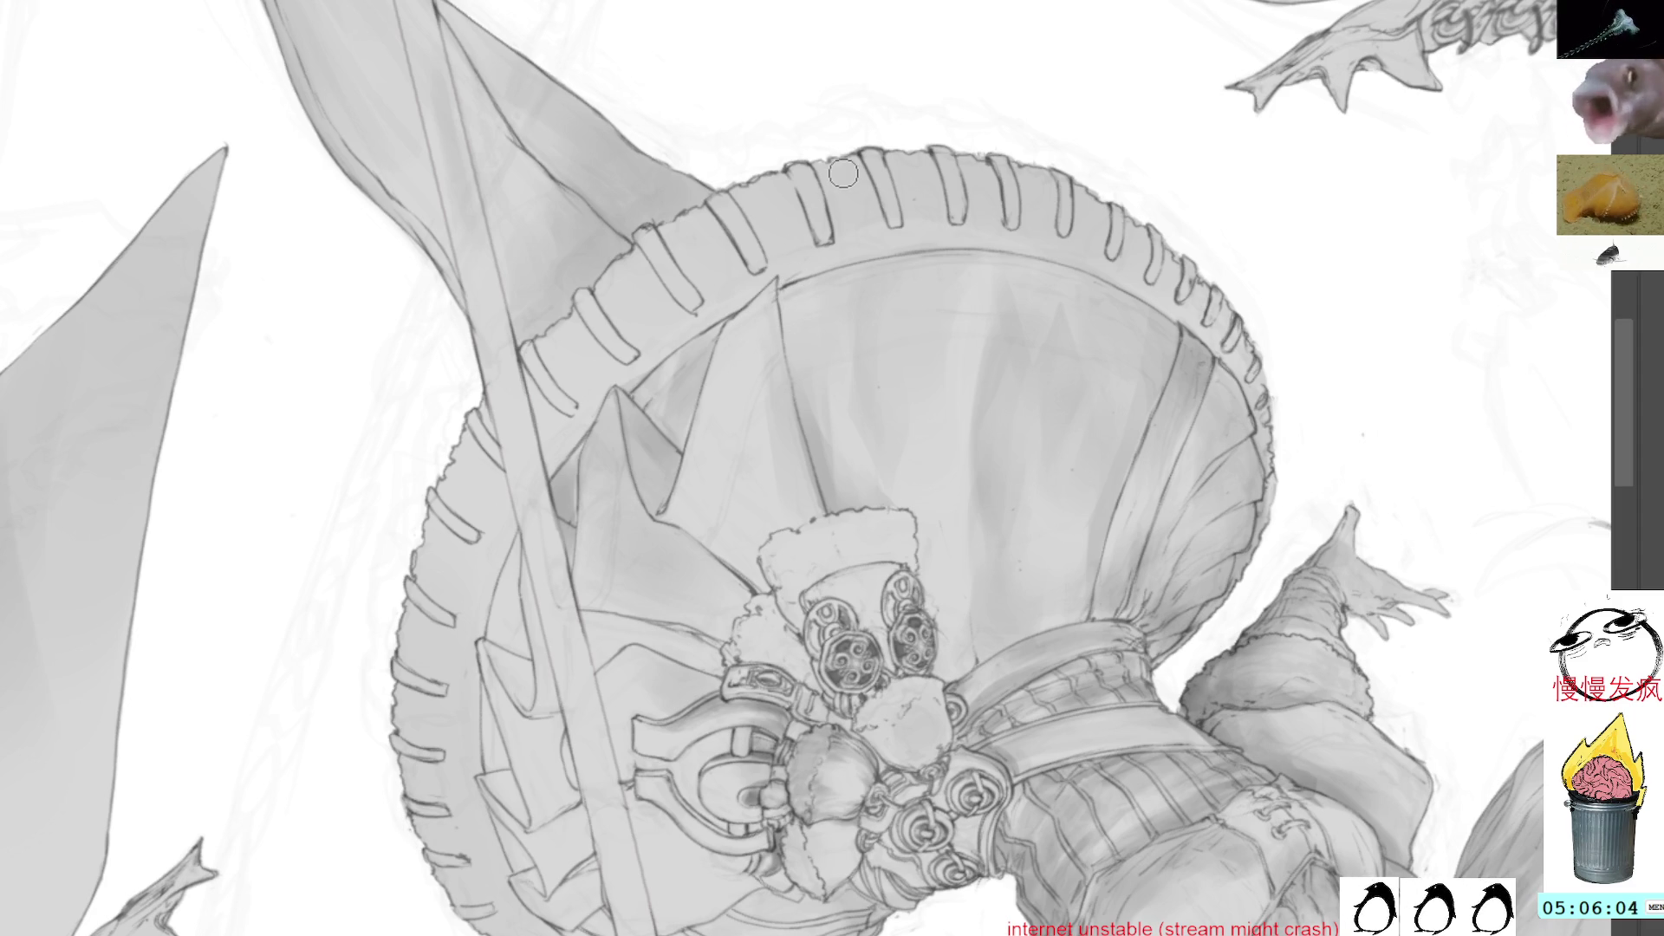
key("Delete")
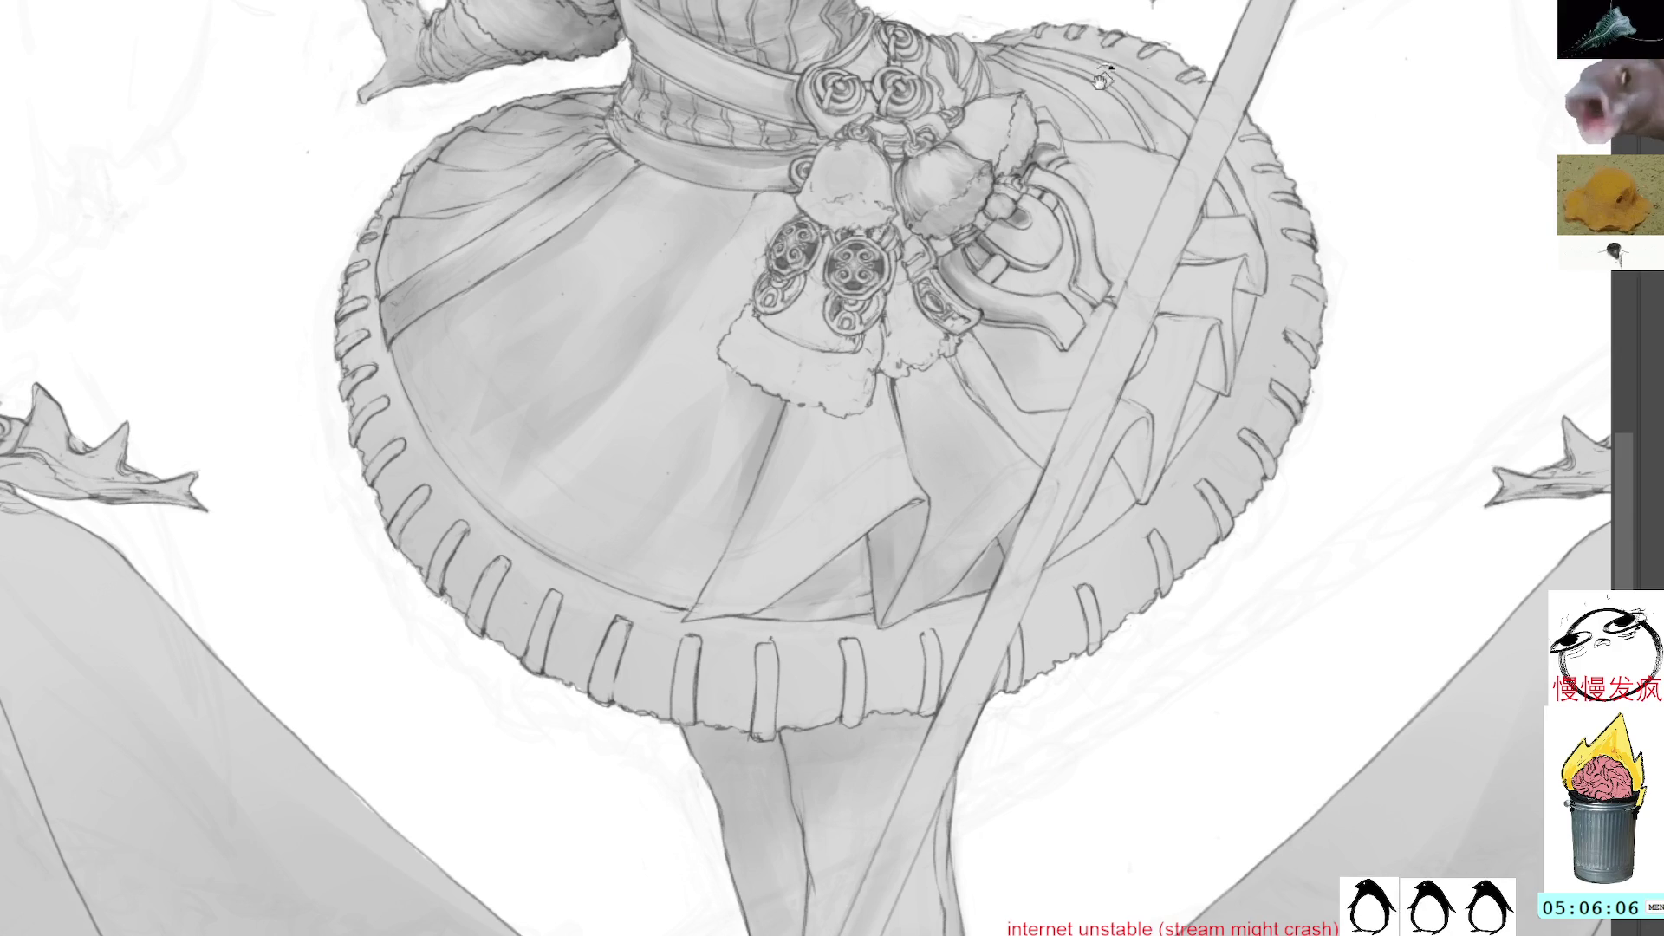
Zoom in close on the girl's head and ponytail with a slight counter-clockwise tilt
scroll(979, 108, "up", 5)
scroll(1106, 41, "up", 4)
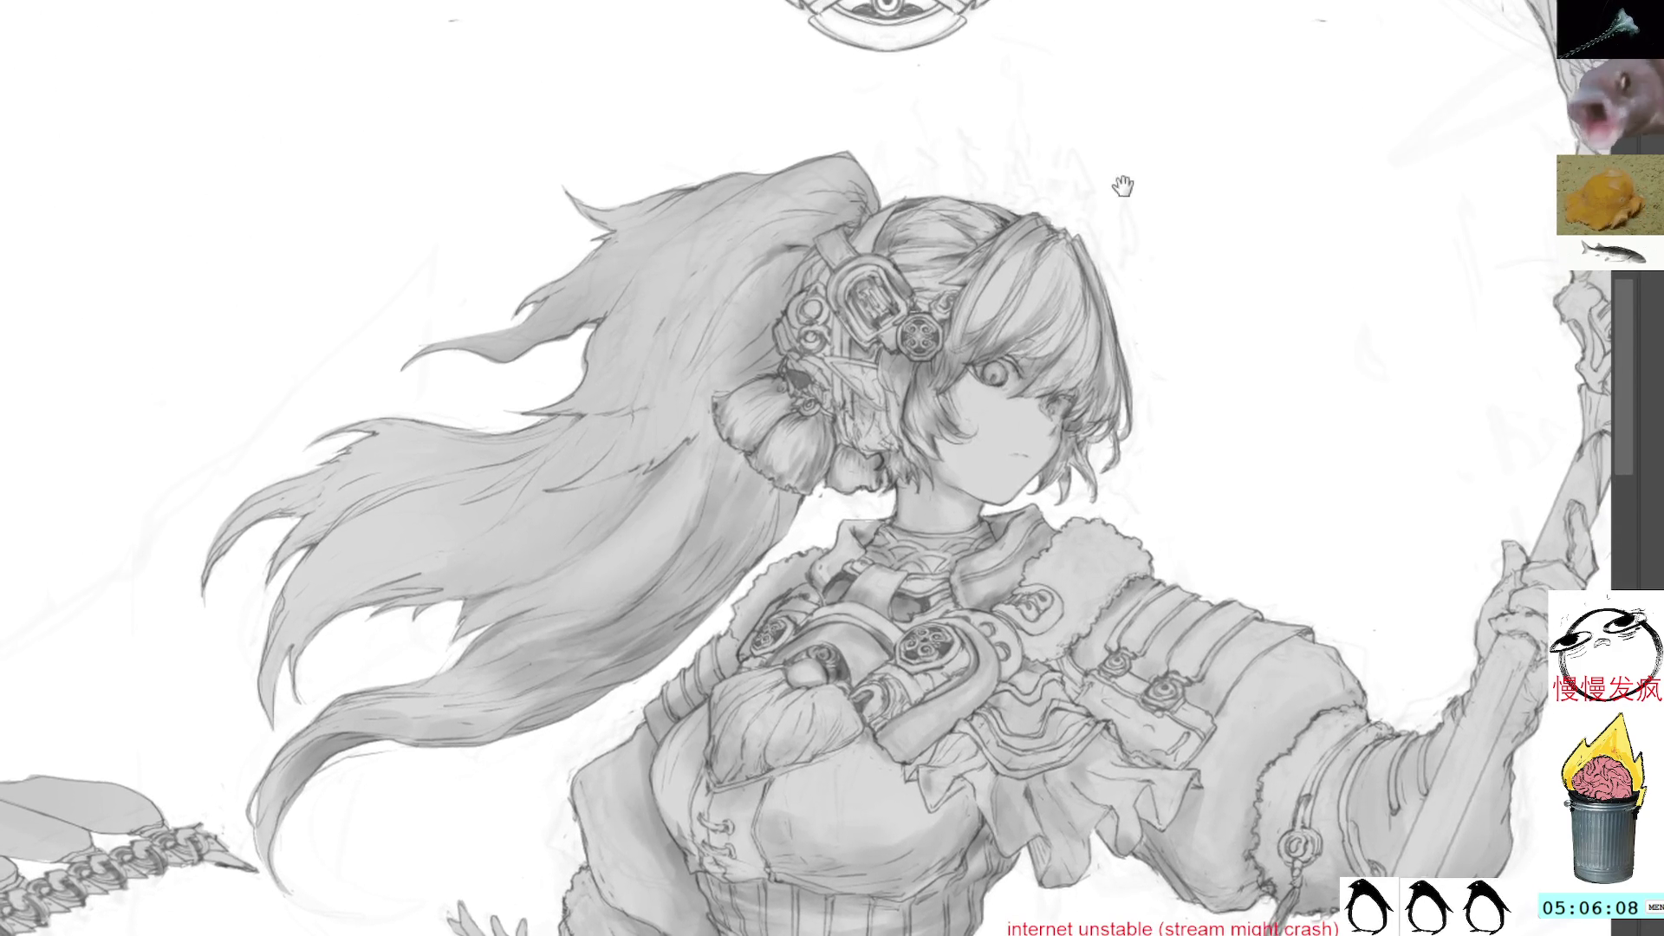
left_click(1059, 316)
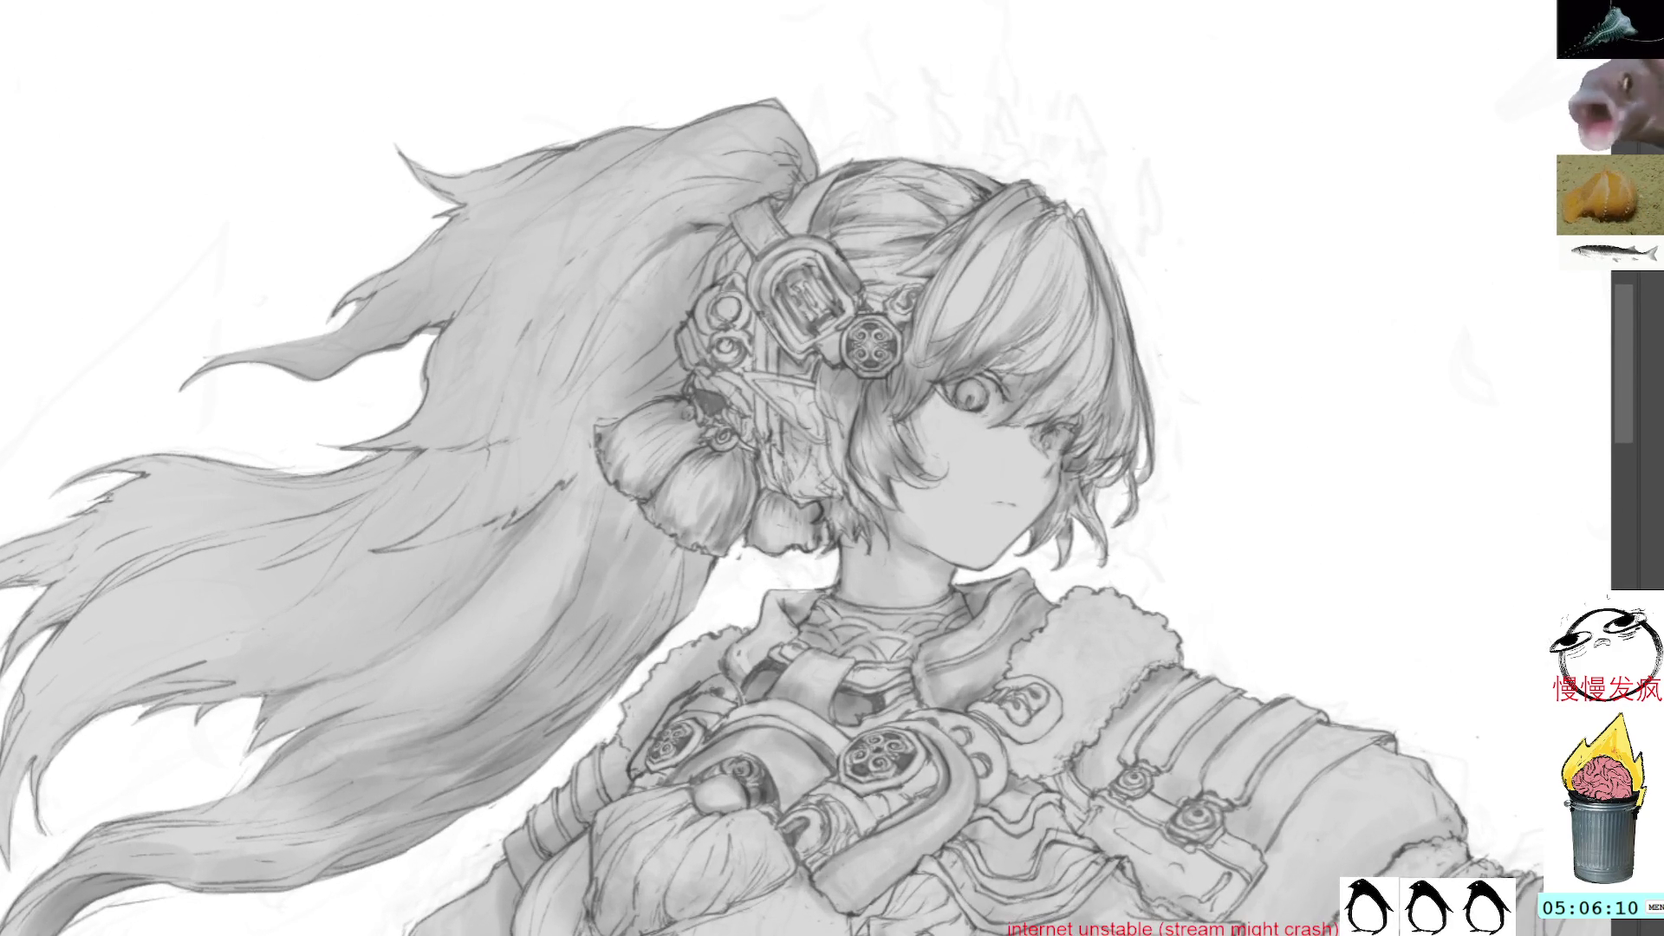
key("Delete")
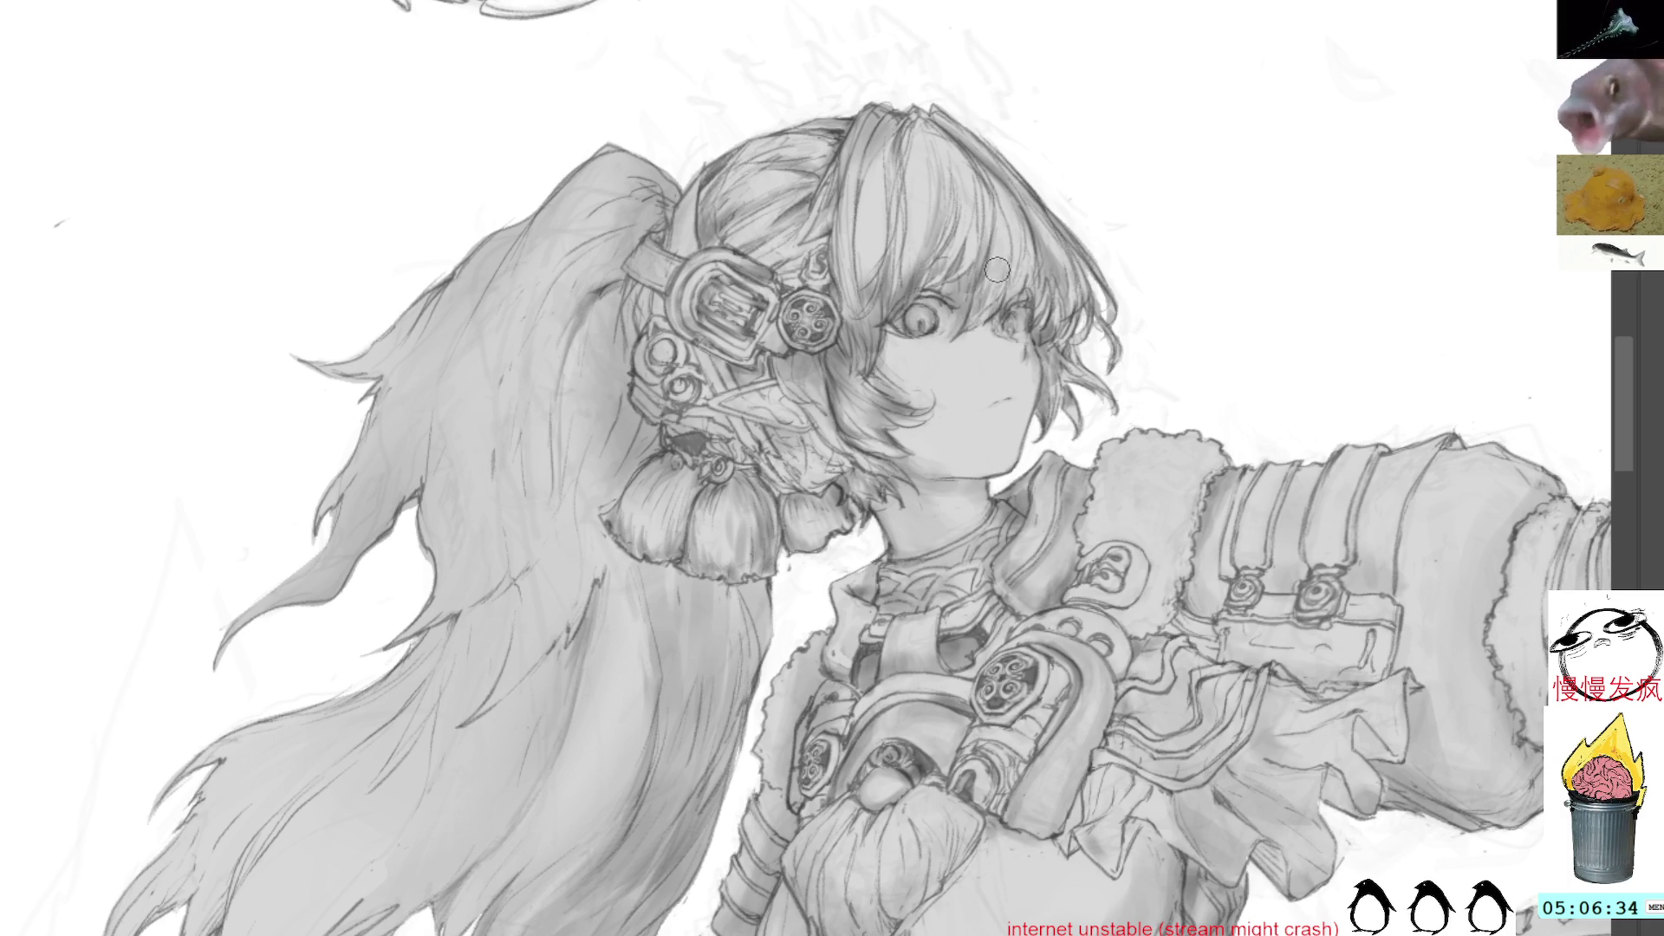
Sample the face's grey, then rotate the view a quarter turn clockwise
left_click(1004, 277, "ctrl")
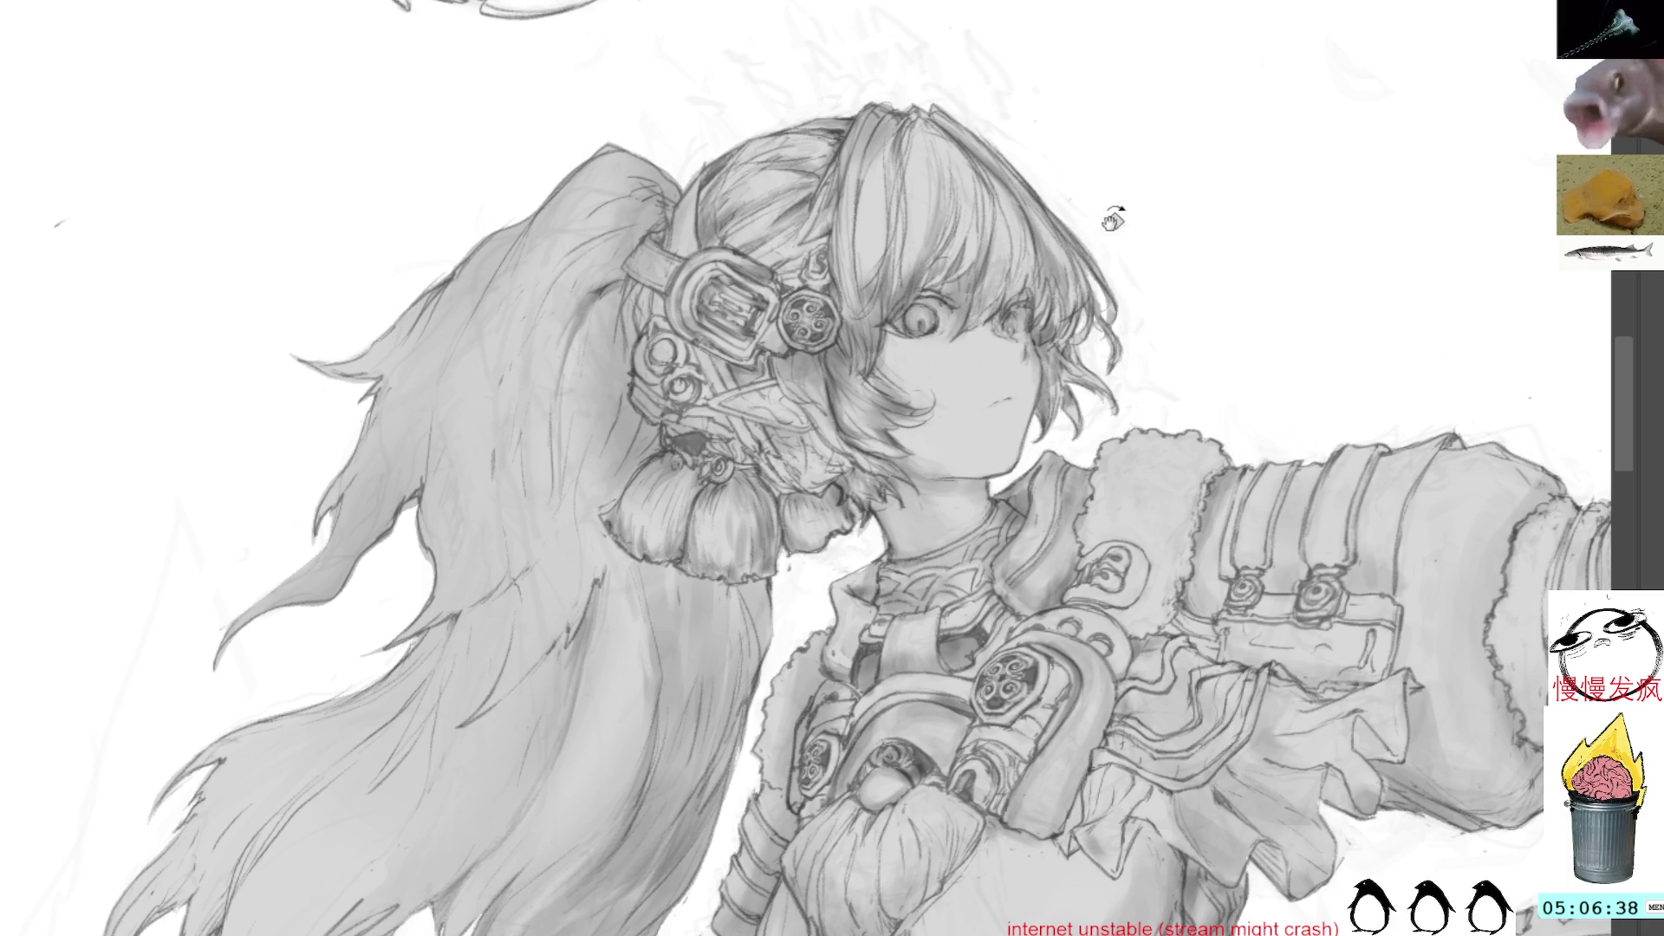
key("4")
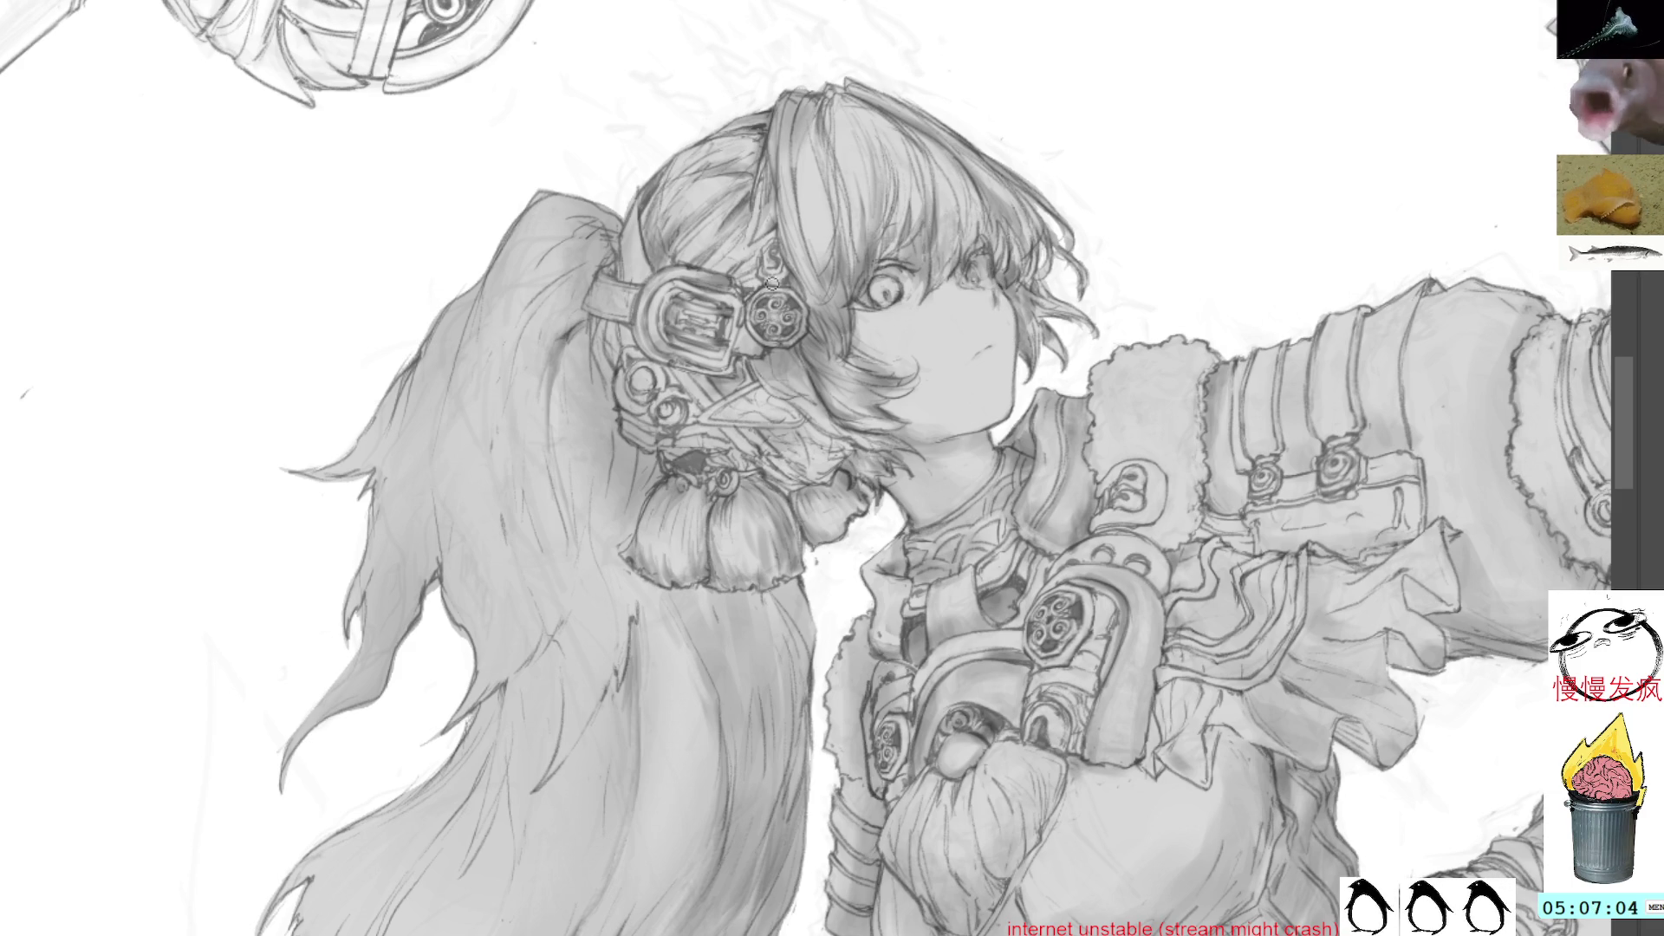
left_click_drag(1114, 78, 1153, 160)
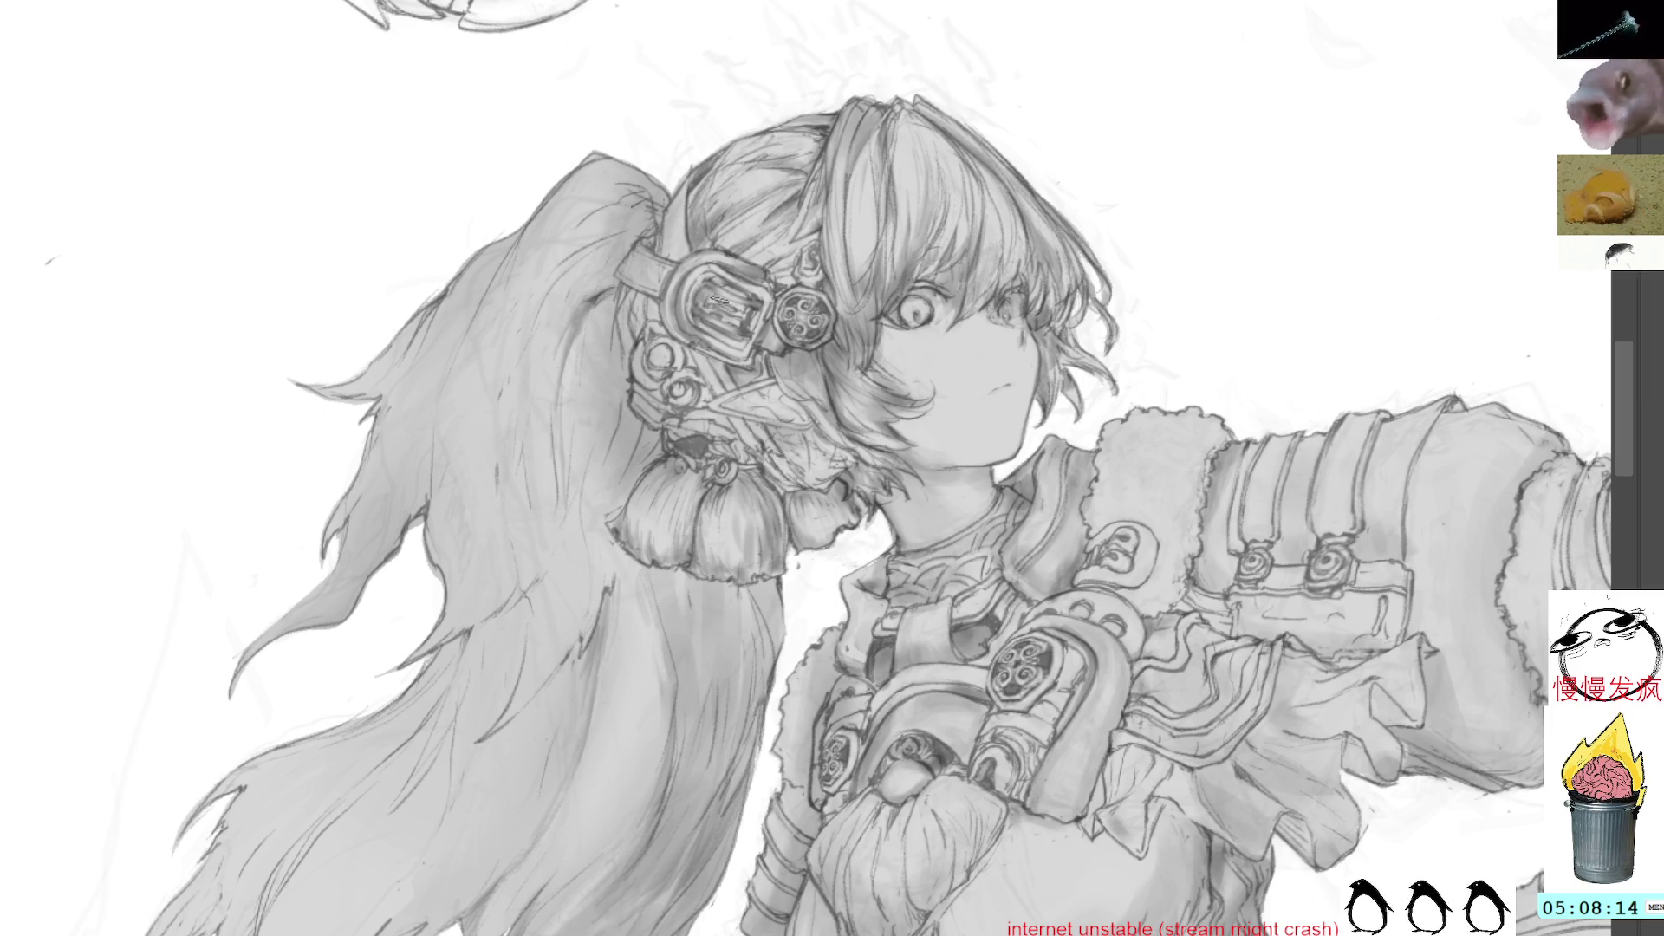
mouse_move(612, 143)
left_mouse_down()
mouse_move(959, 211)
mouse_move(952, 265)
left_mouse_up()
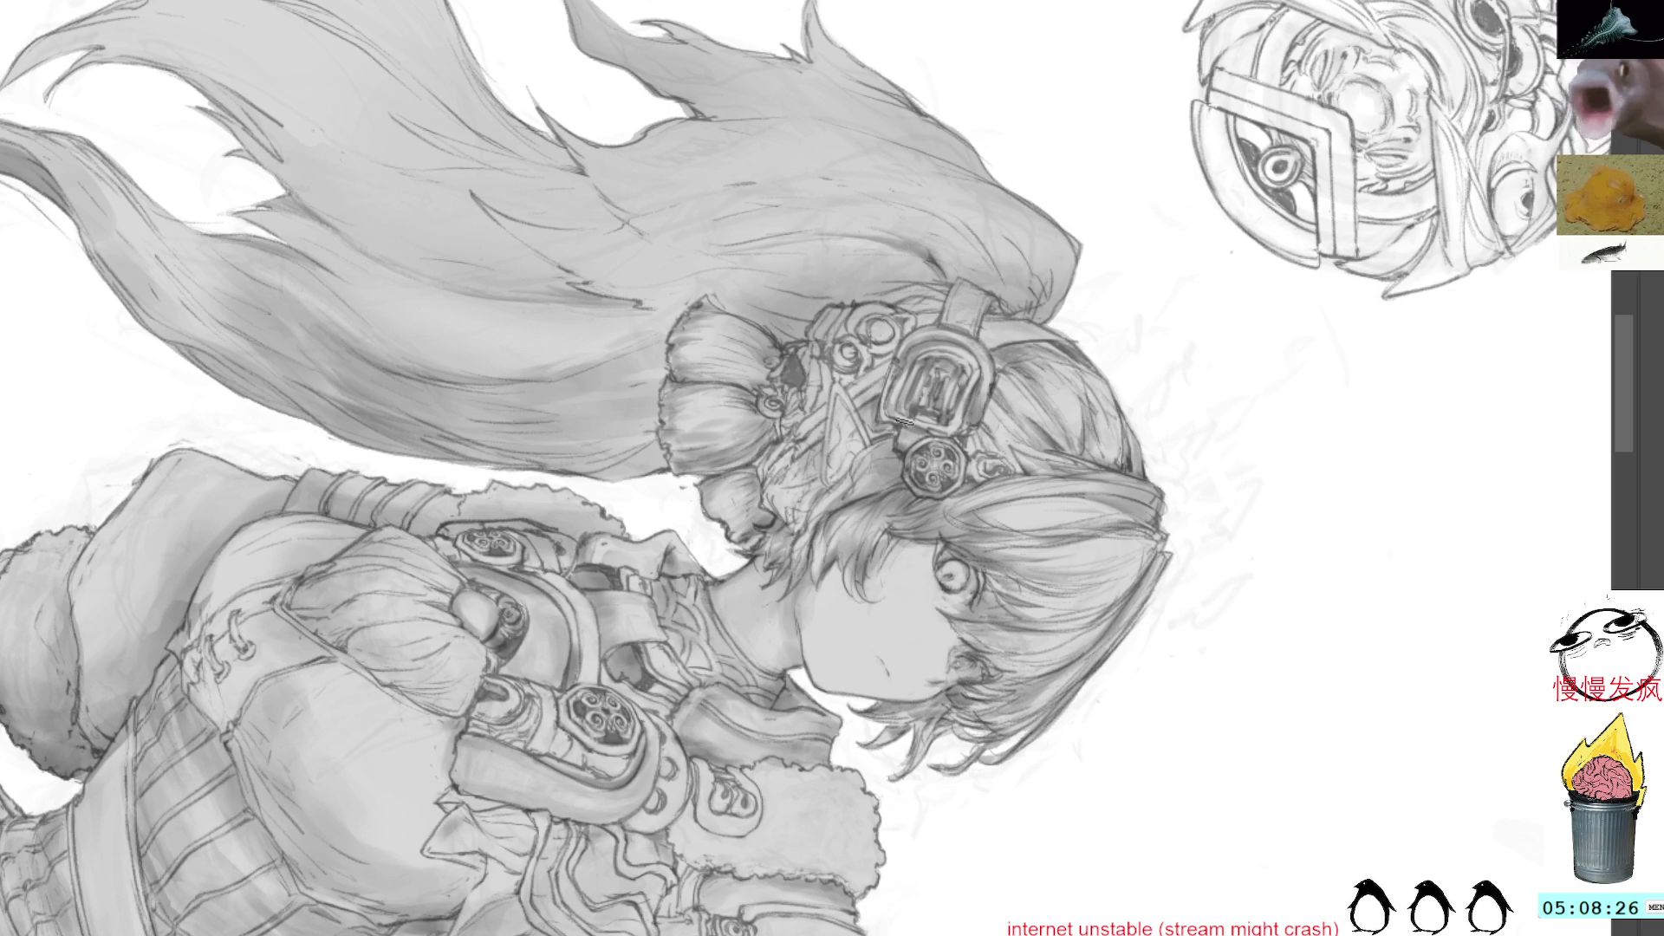
left_click_drag(931, 283, 688, 314)
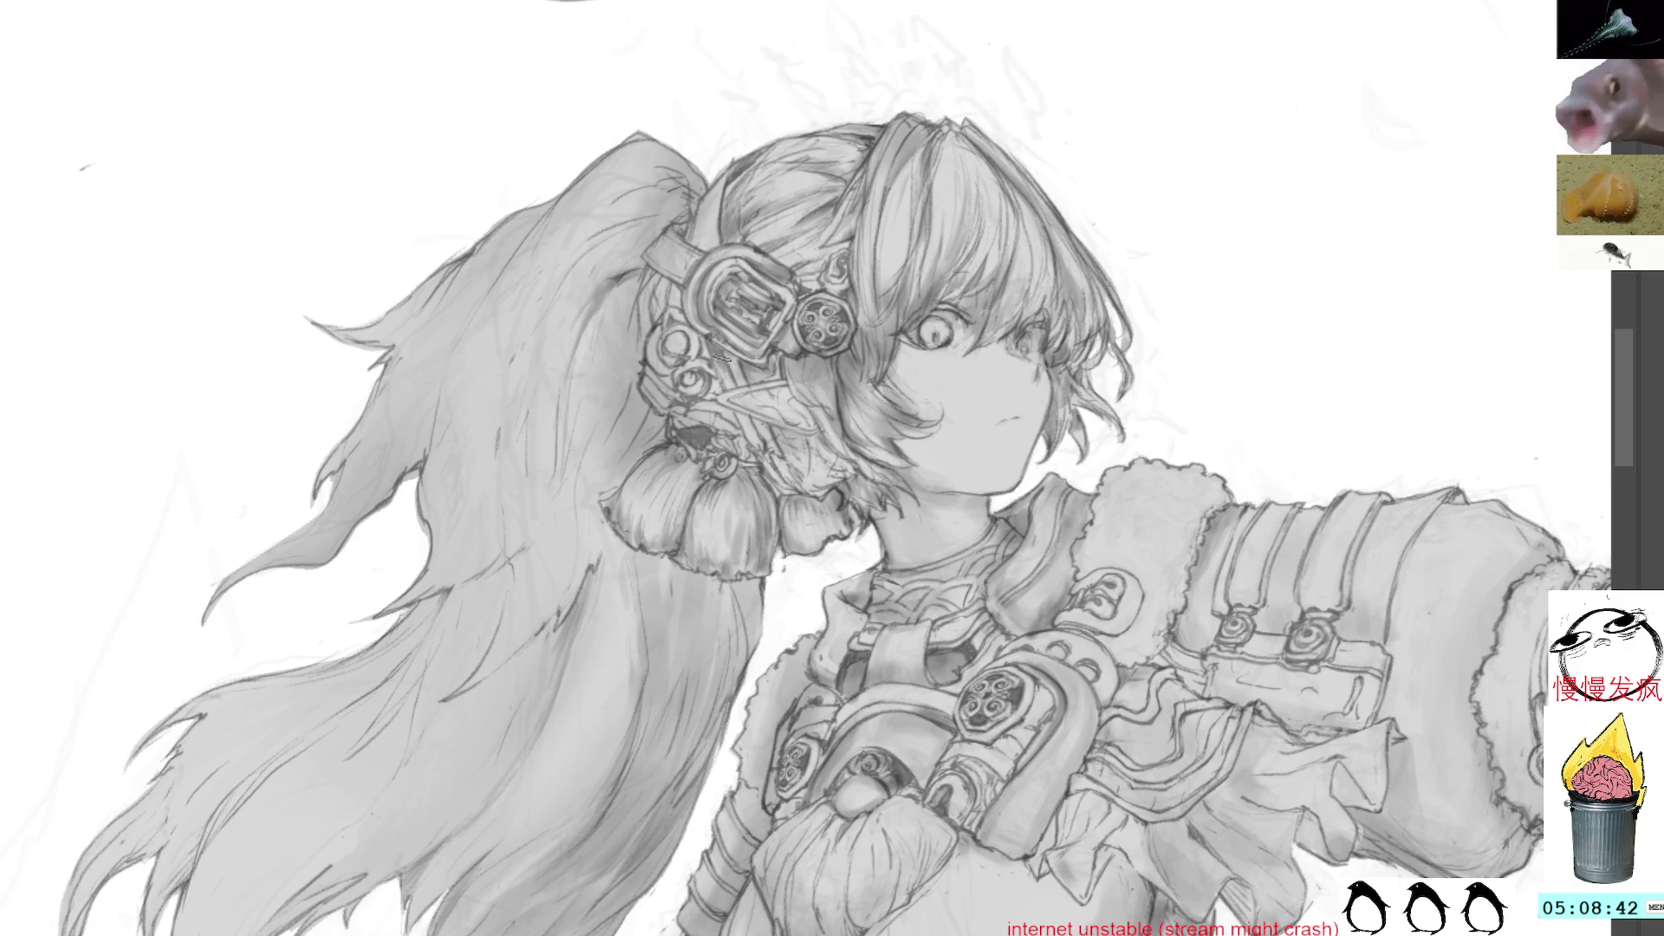
key("bracketleft")
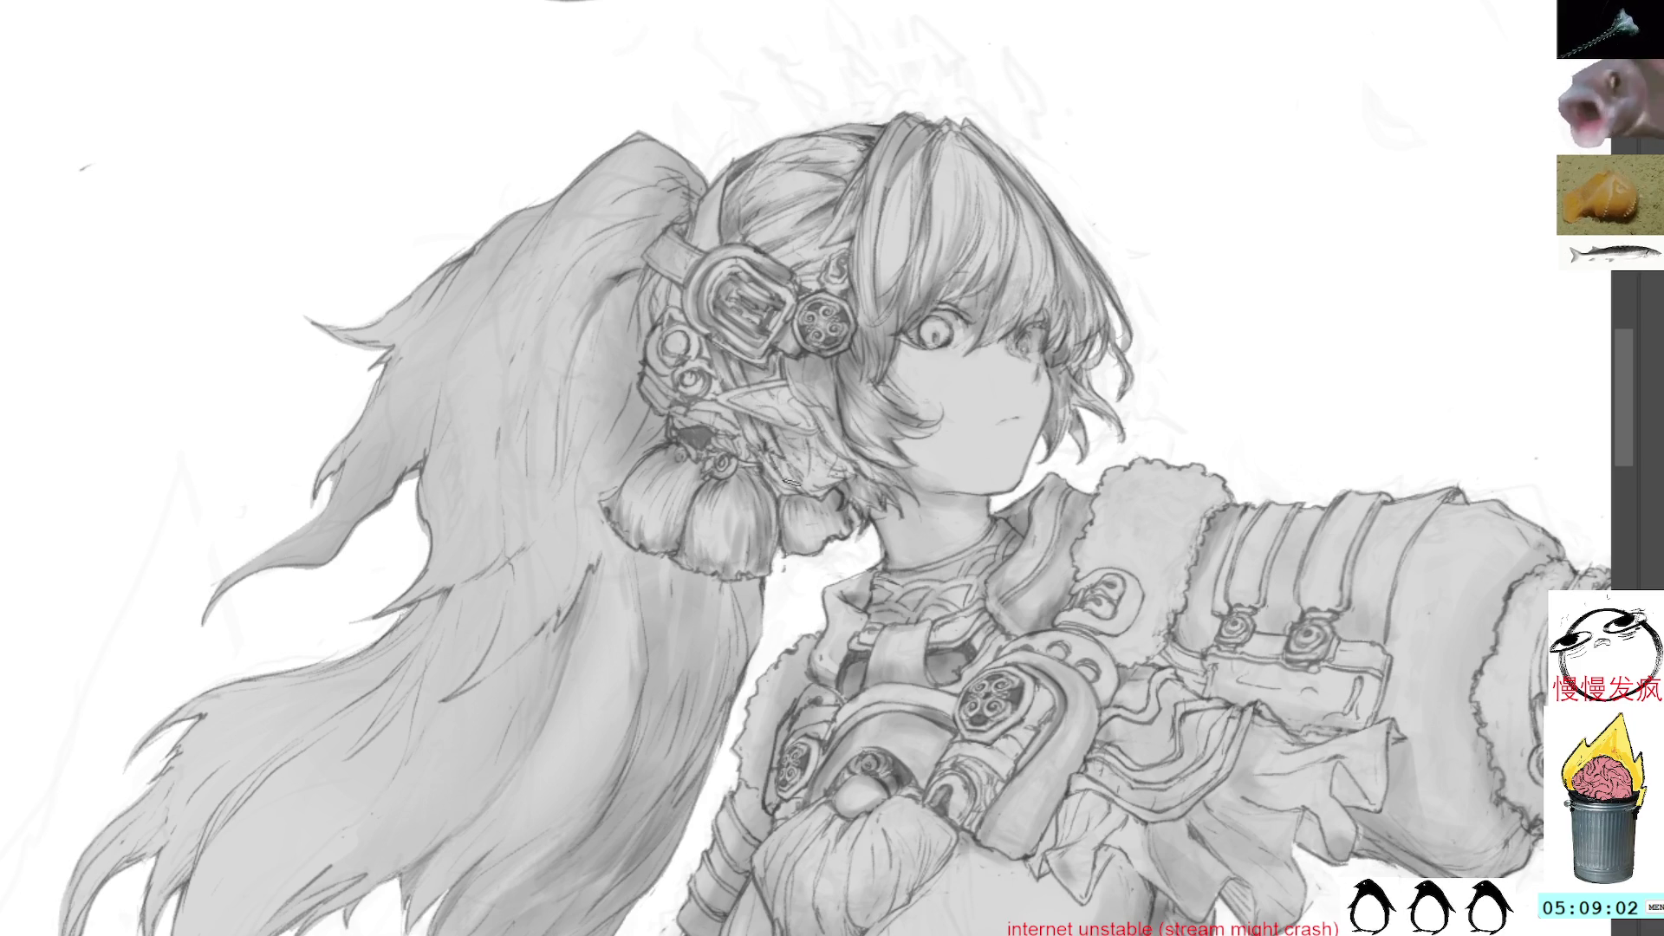
left_click_drag(785, 460, 828, 467)
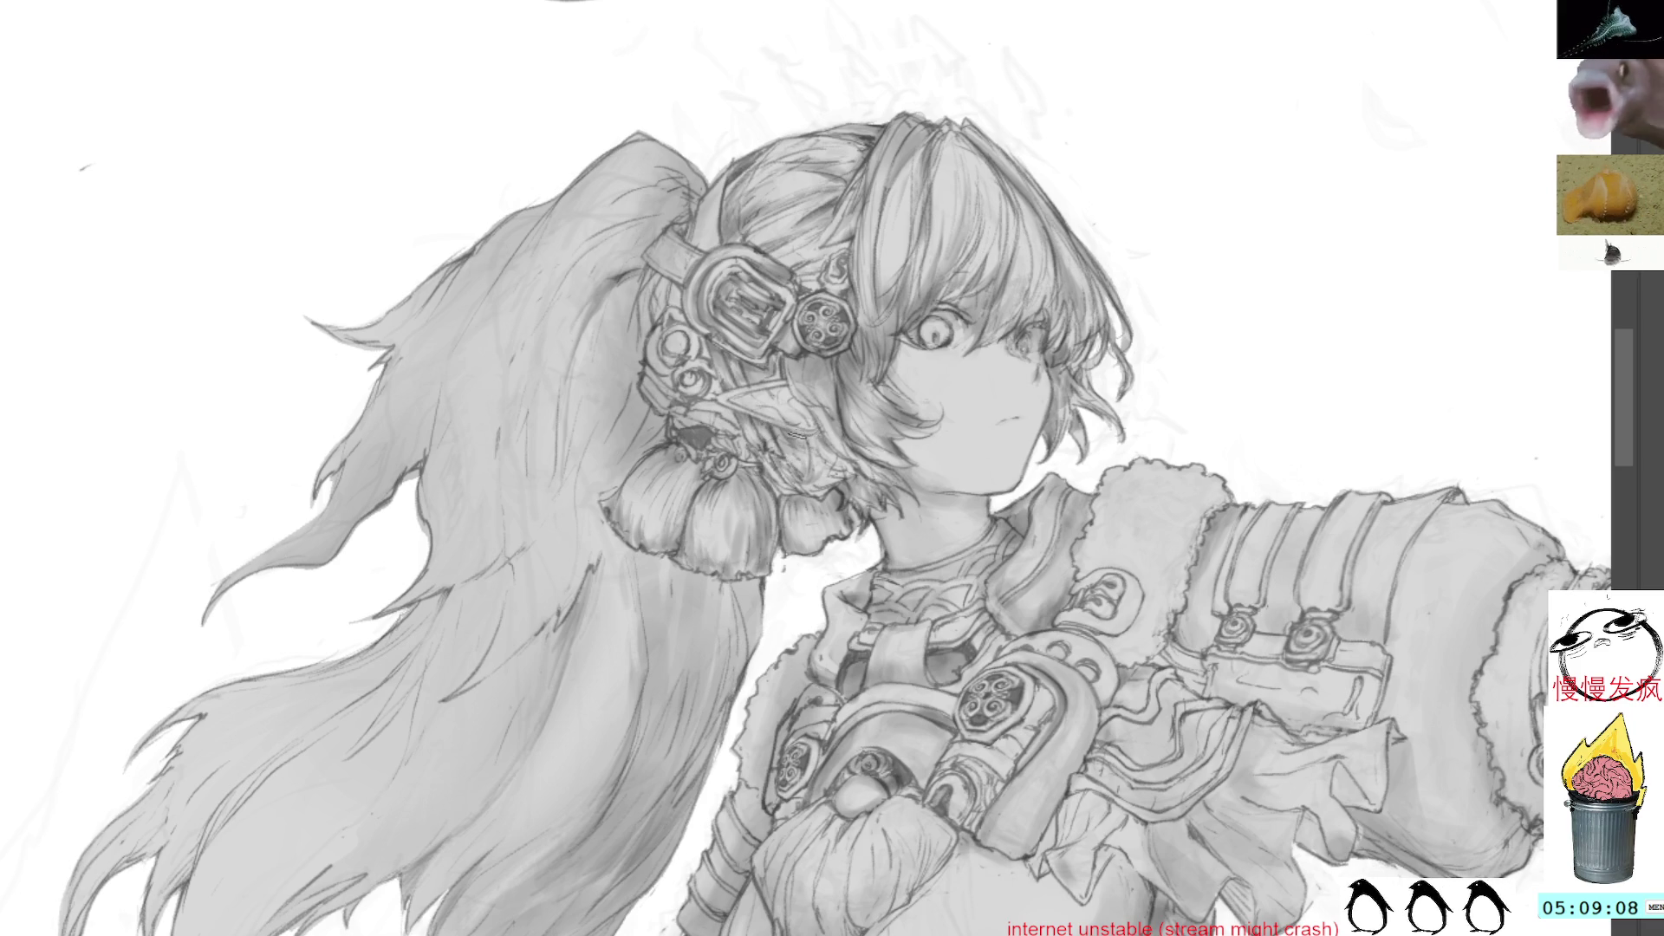
left_click_drag(943, 61, 1058, 252)
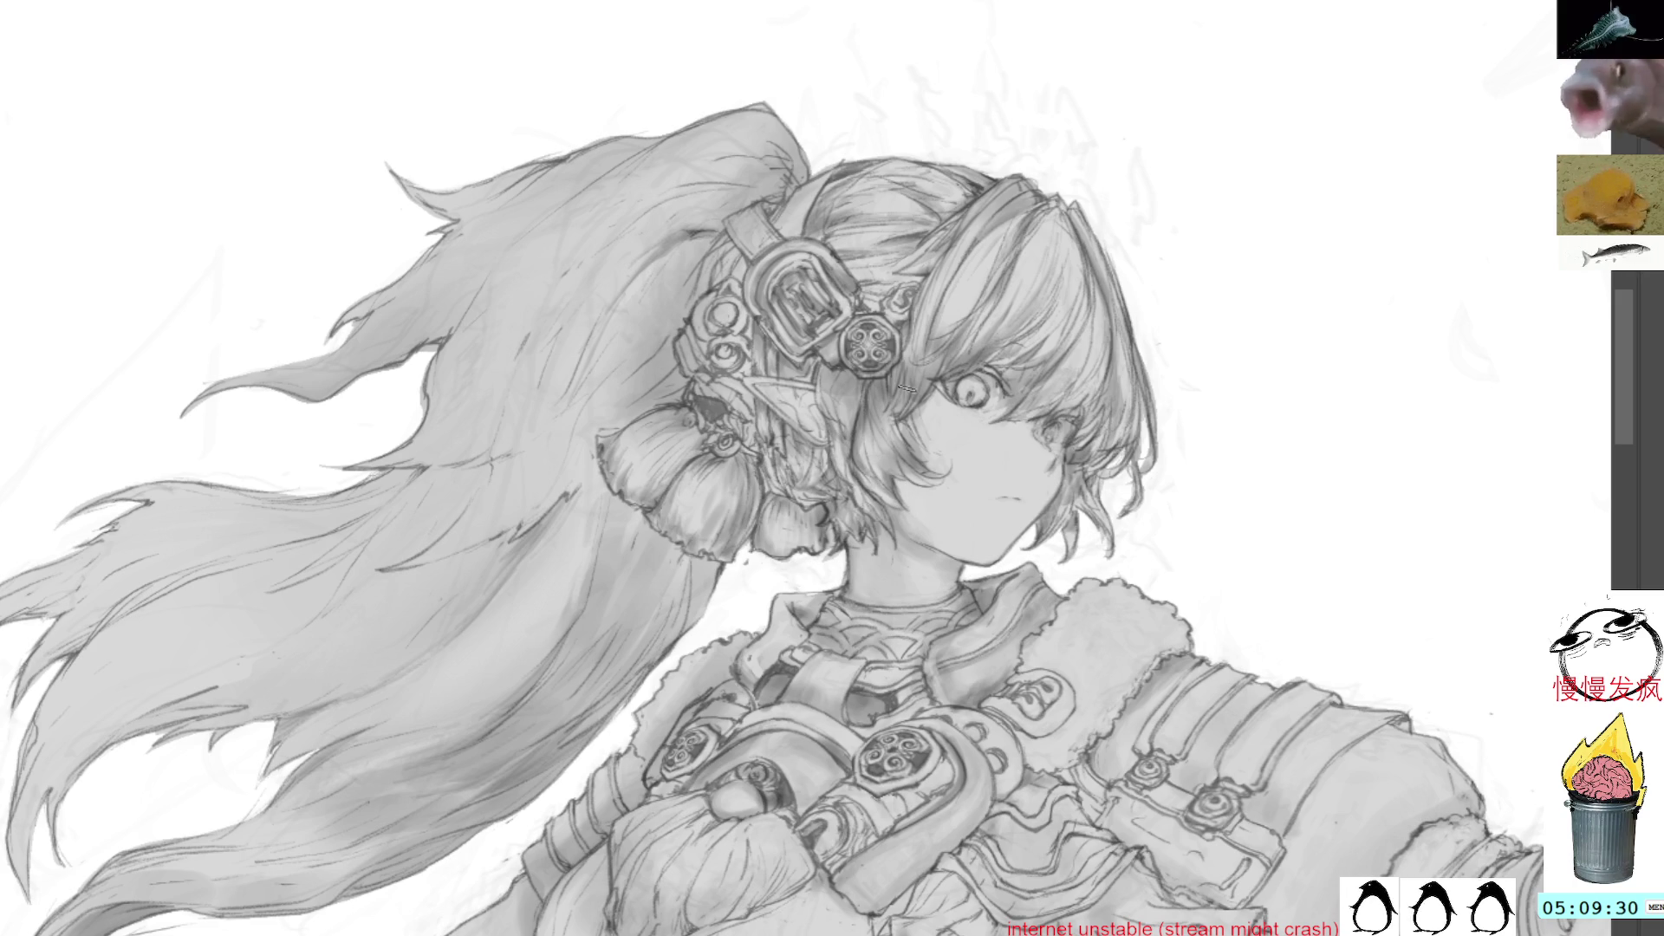
key("Delete")
key("Delete")
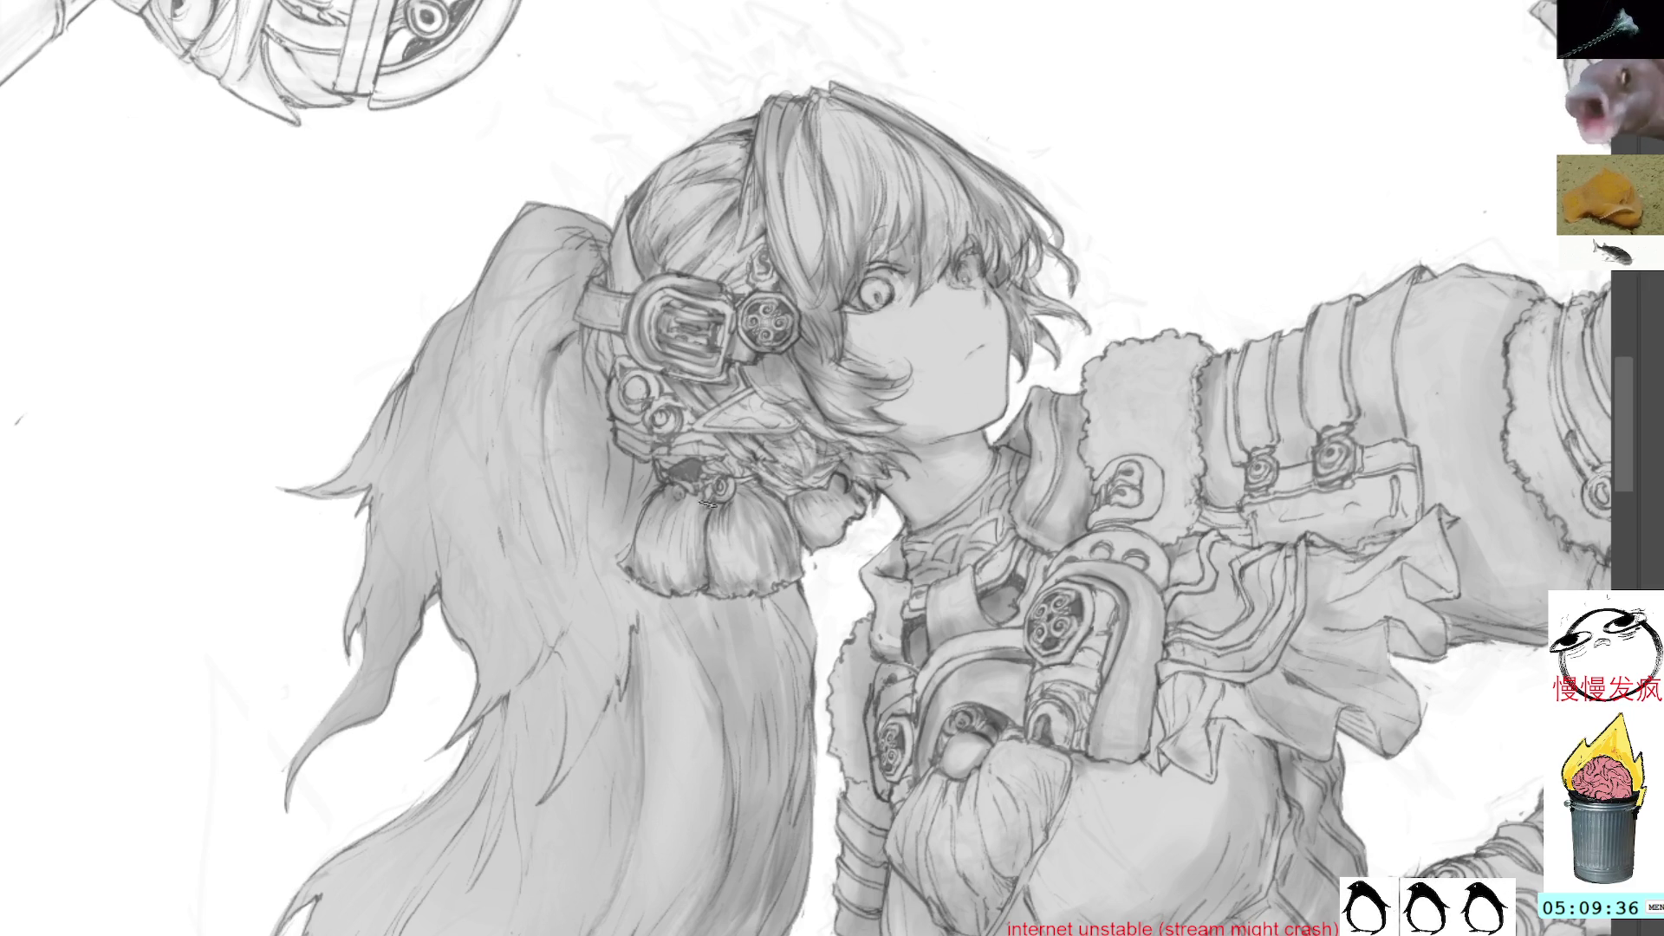
key("5")
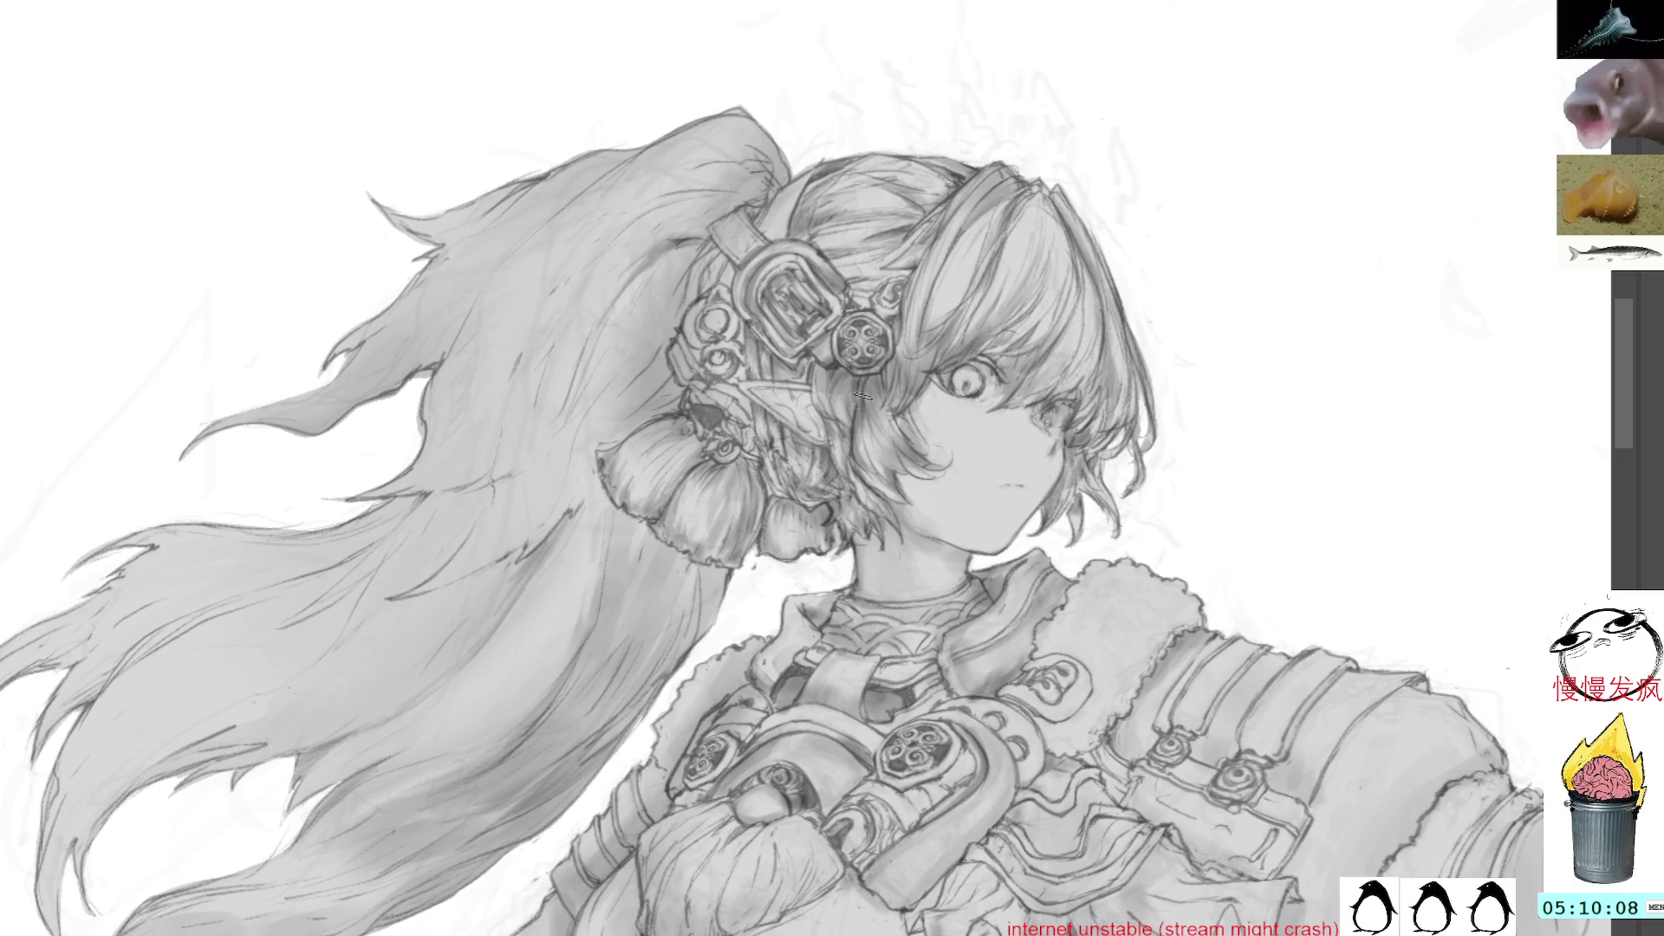
left_click_drag(1084, 294, 907, 468)
mouse_move(1078, 178)
left_mouse_down()
mouse_move(875, 219)
mouse_move(901, 478)
left_mouse_up()
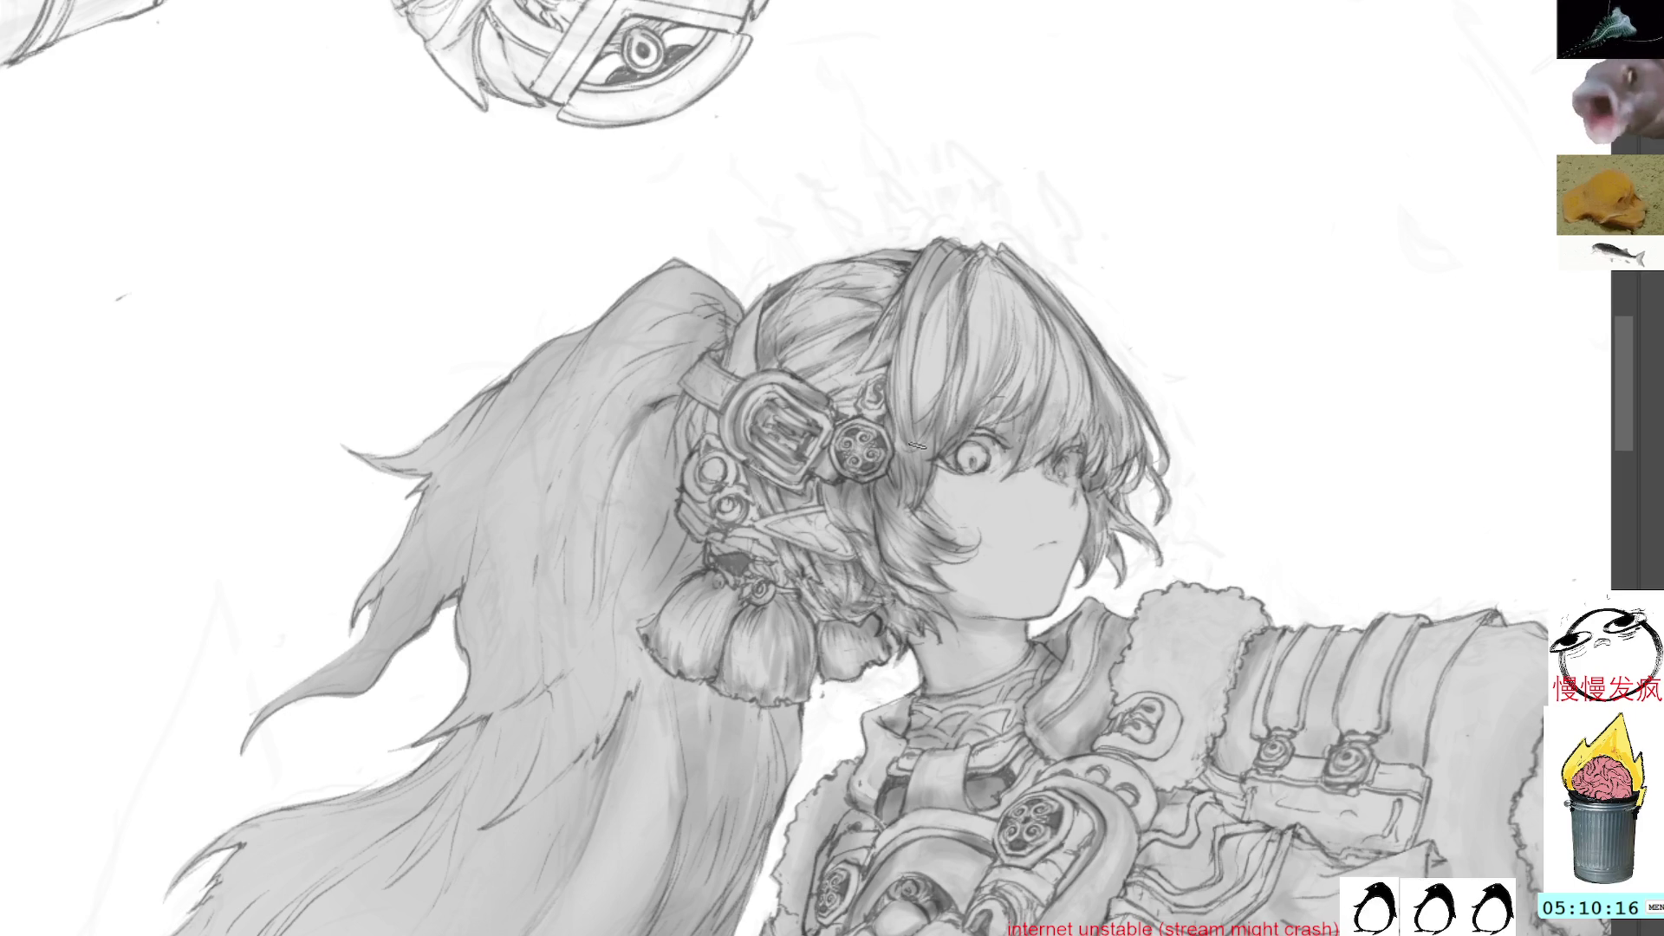
left_click_drag(964, 393, 1018, 270)
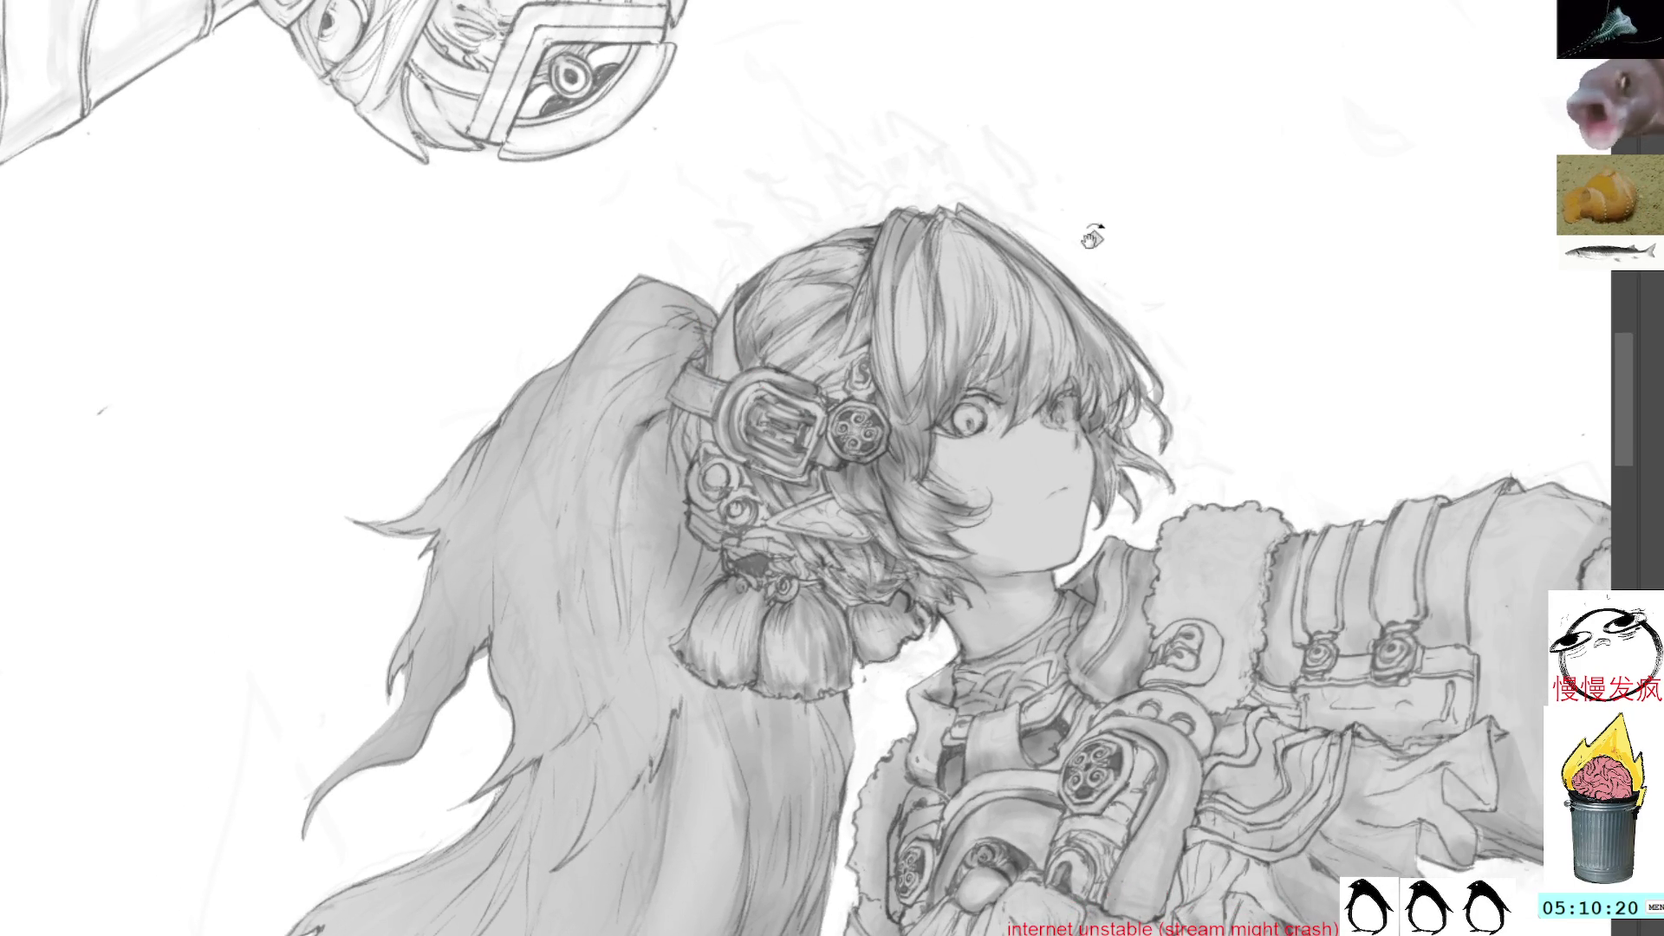
left_click_drag(977, 382, 973, 285)
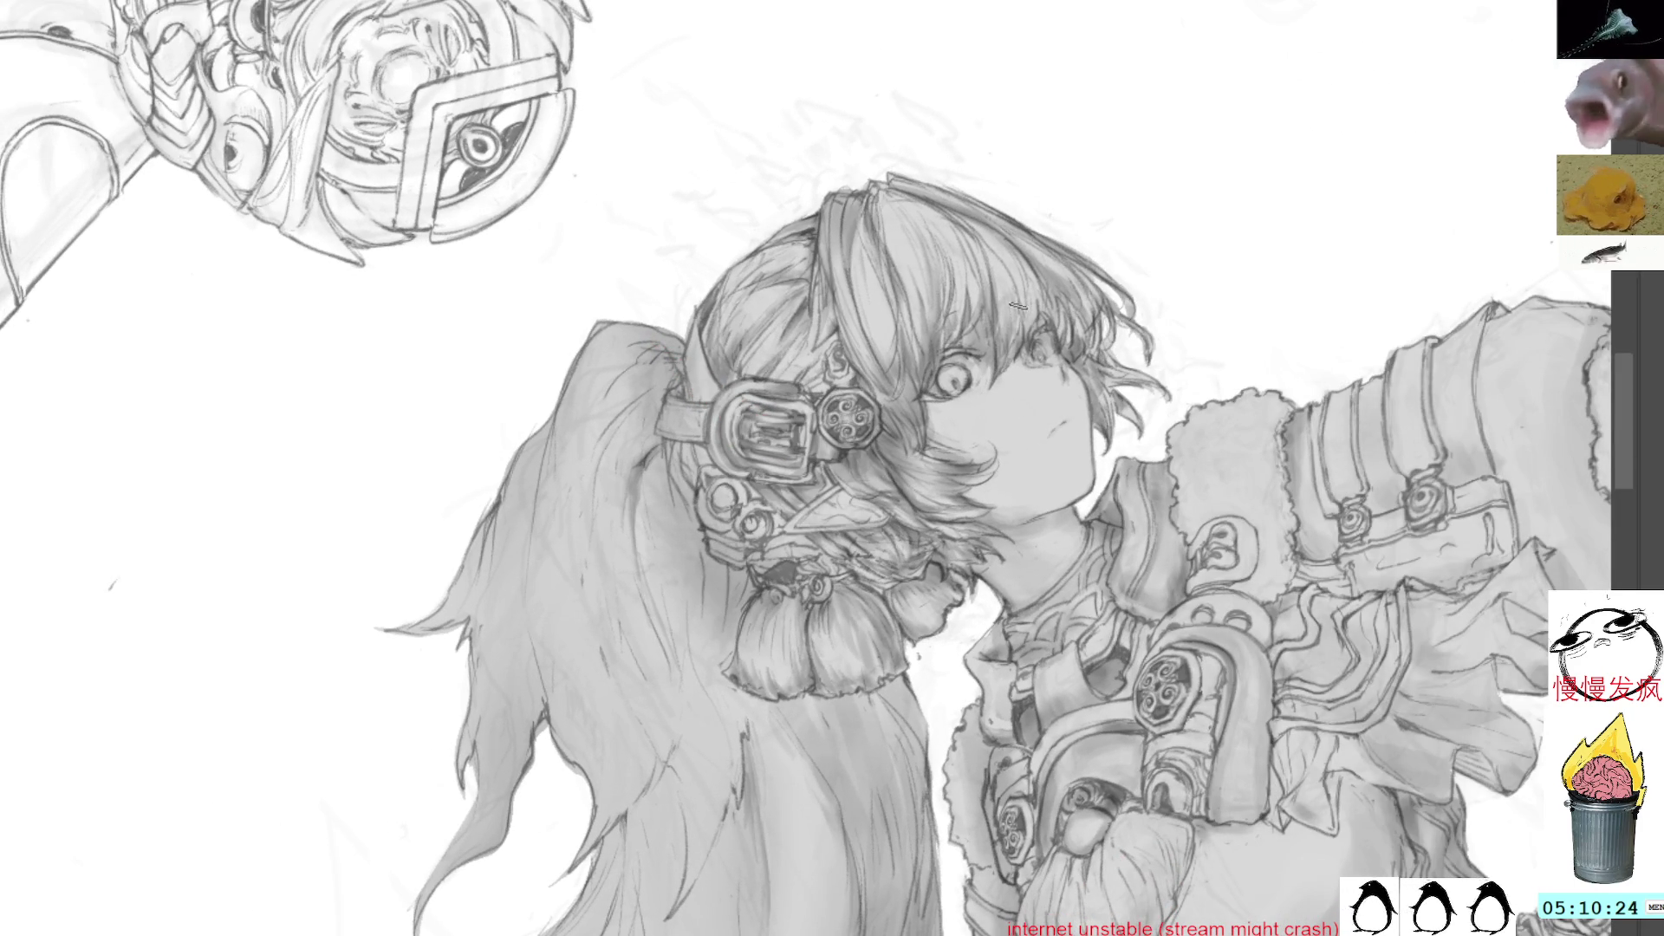
left_click_drag(1144, 148, 1099, 307)
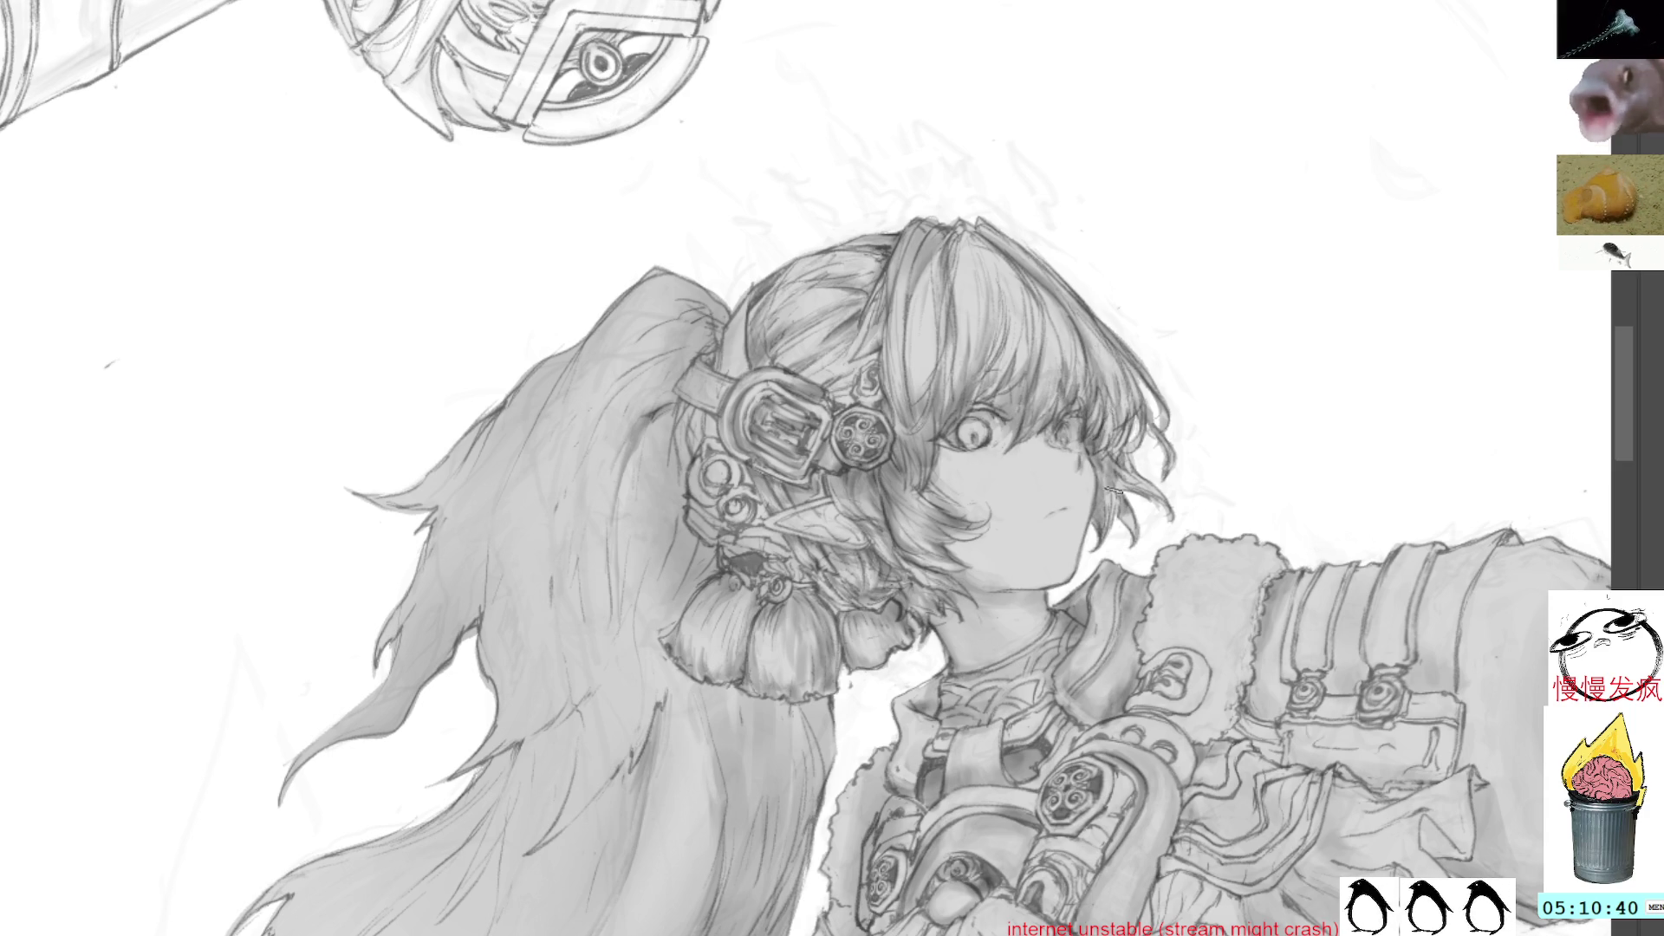
key("4")
key("4")
key("4")
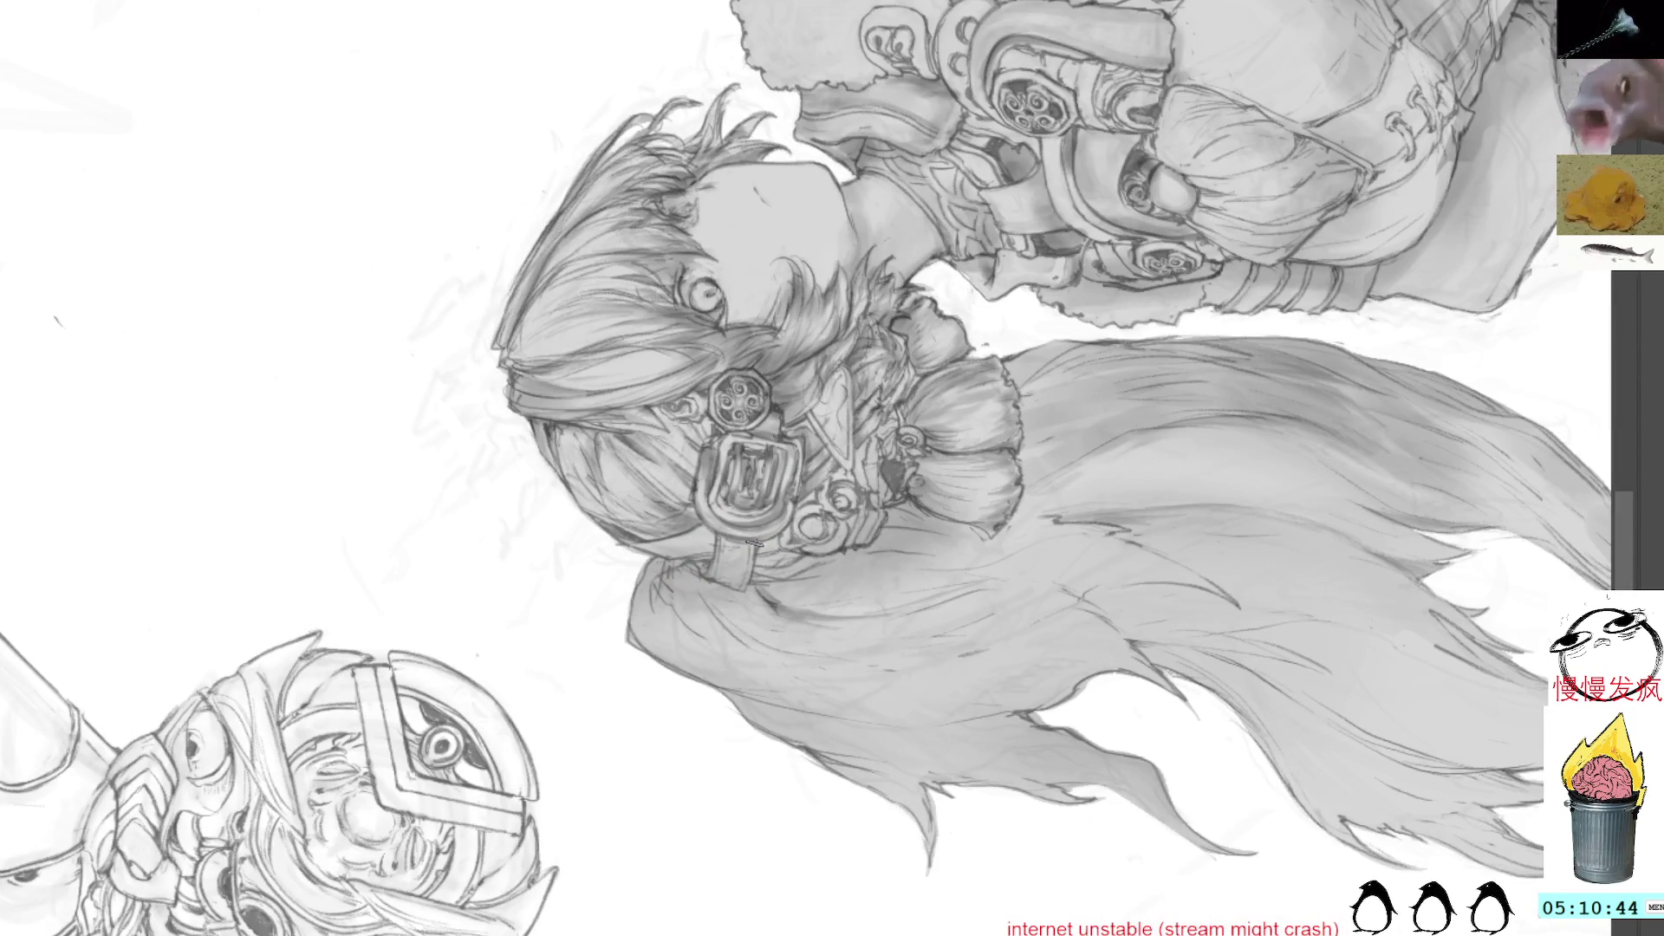
Rotate and zoom the view nearly upside down to review the girl's face, hair and ornaments
key("4")
key("4")
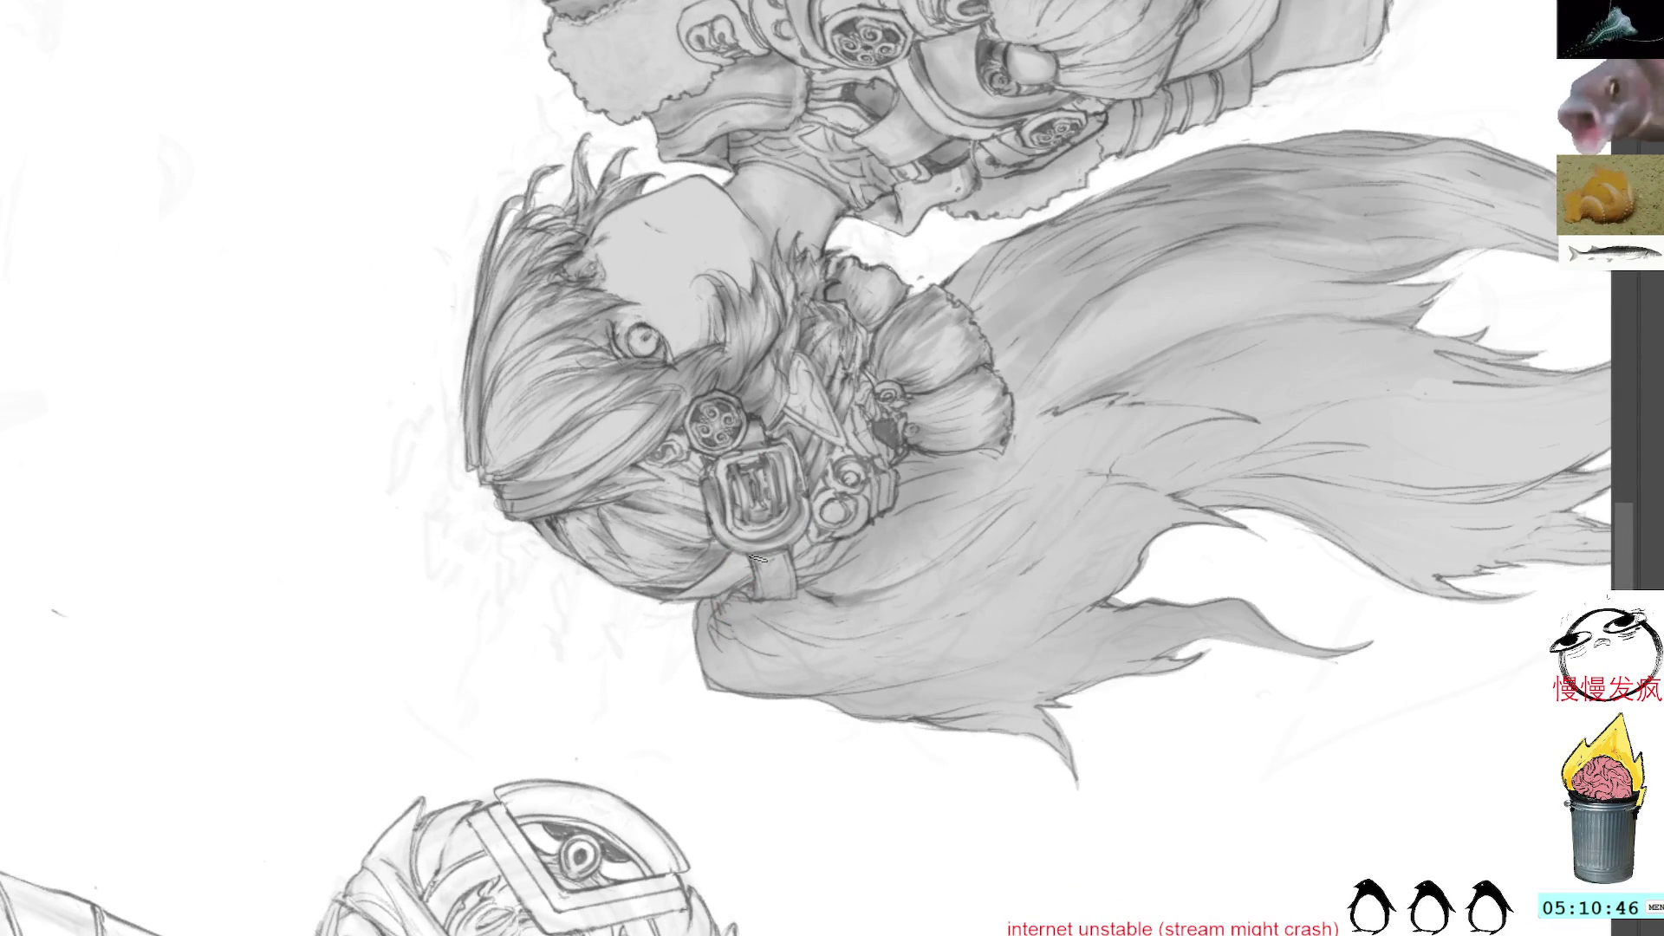
mouse_move(843, 513)
left_mouse_down()
mouse_move(888, 464)
mouse_move(975, 445)
left_mouse_up()
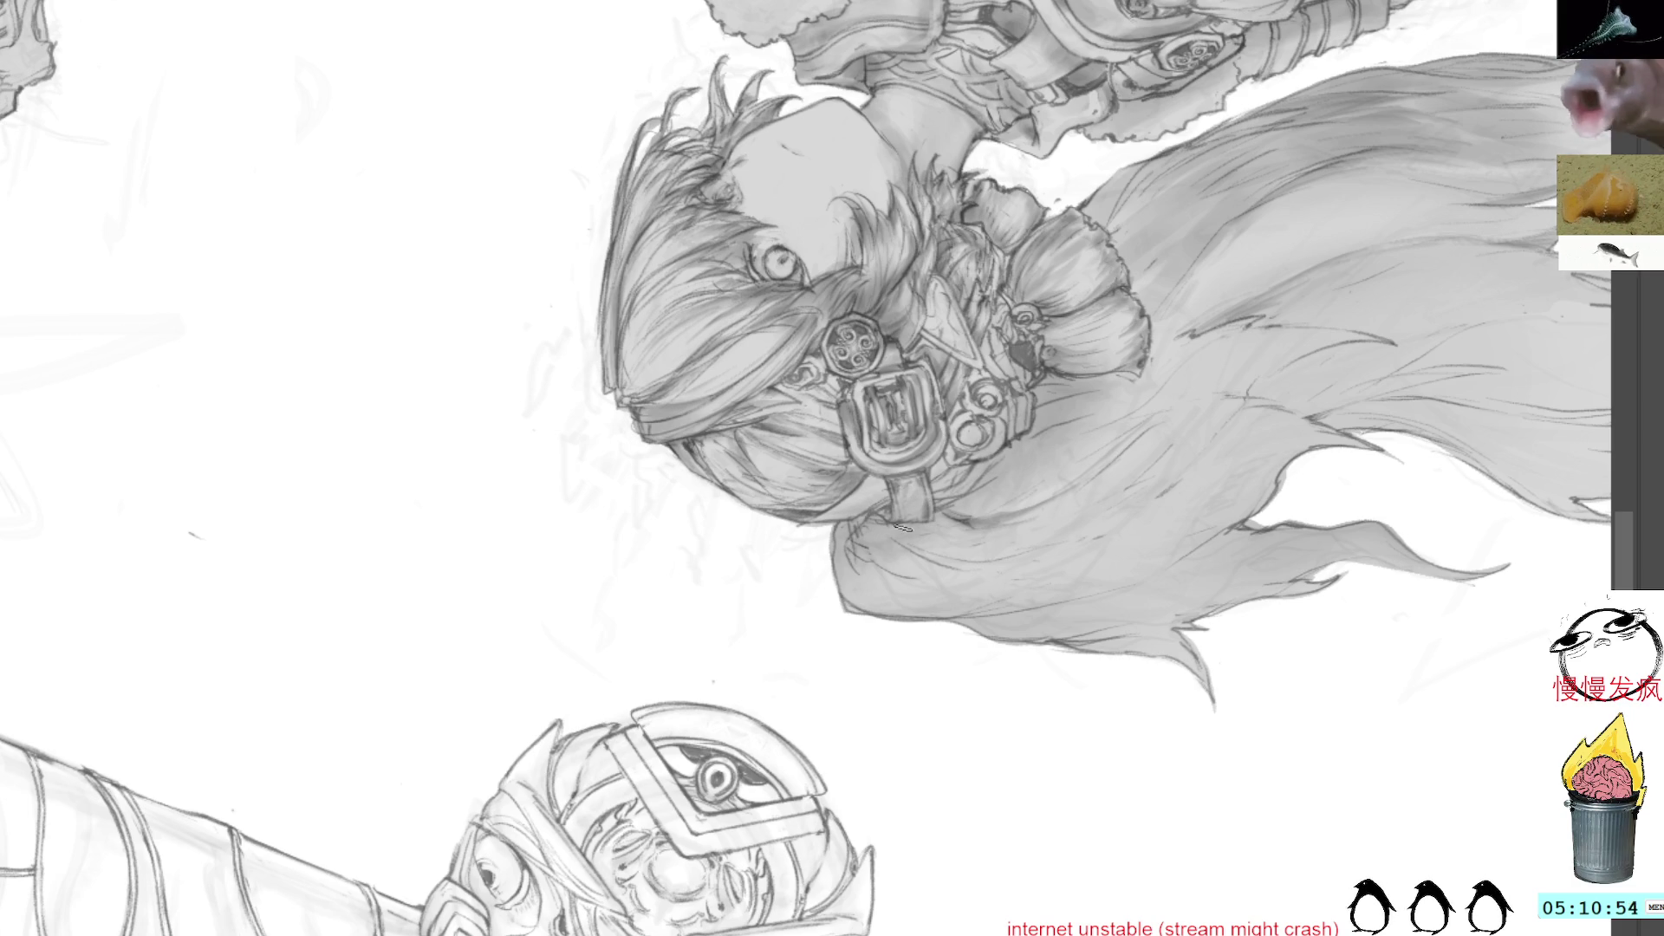
key("6")
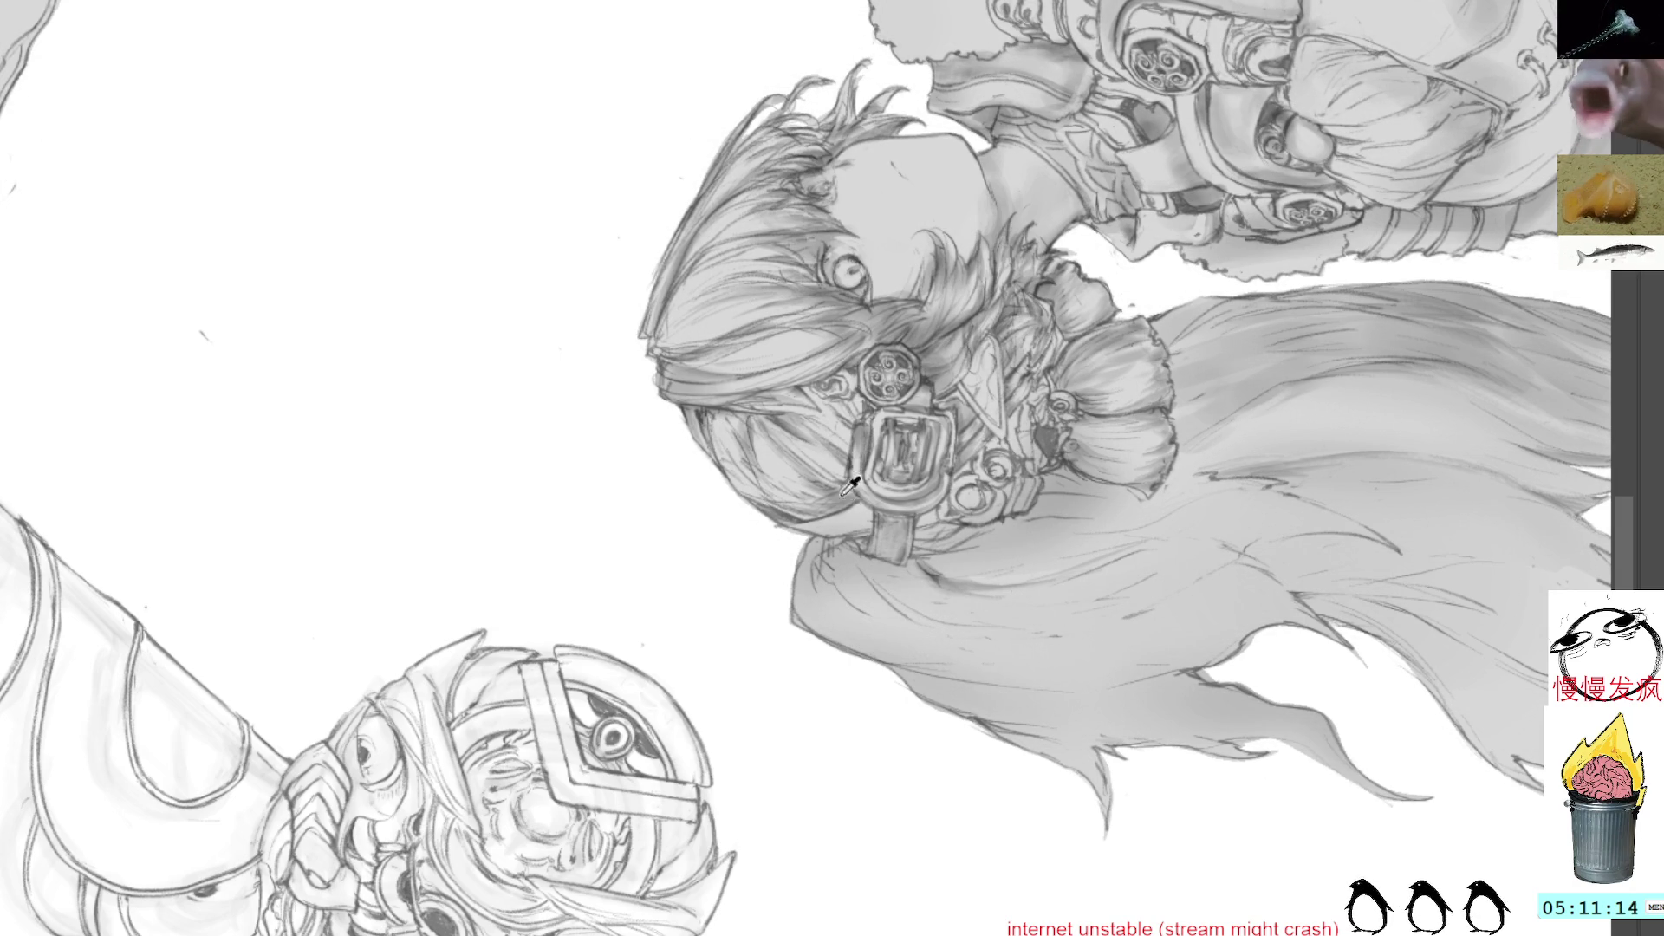
left_click_drag(1012, 143, 1175, 465)
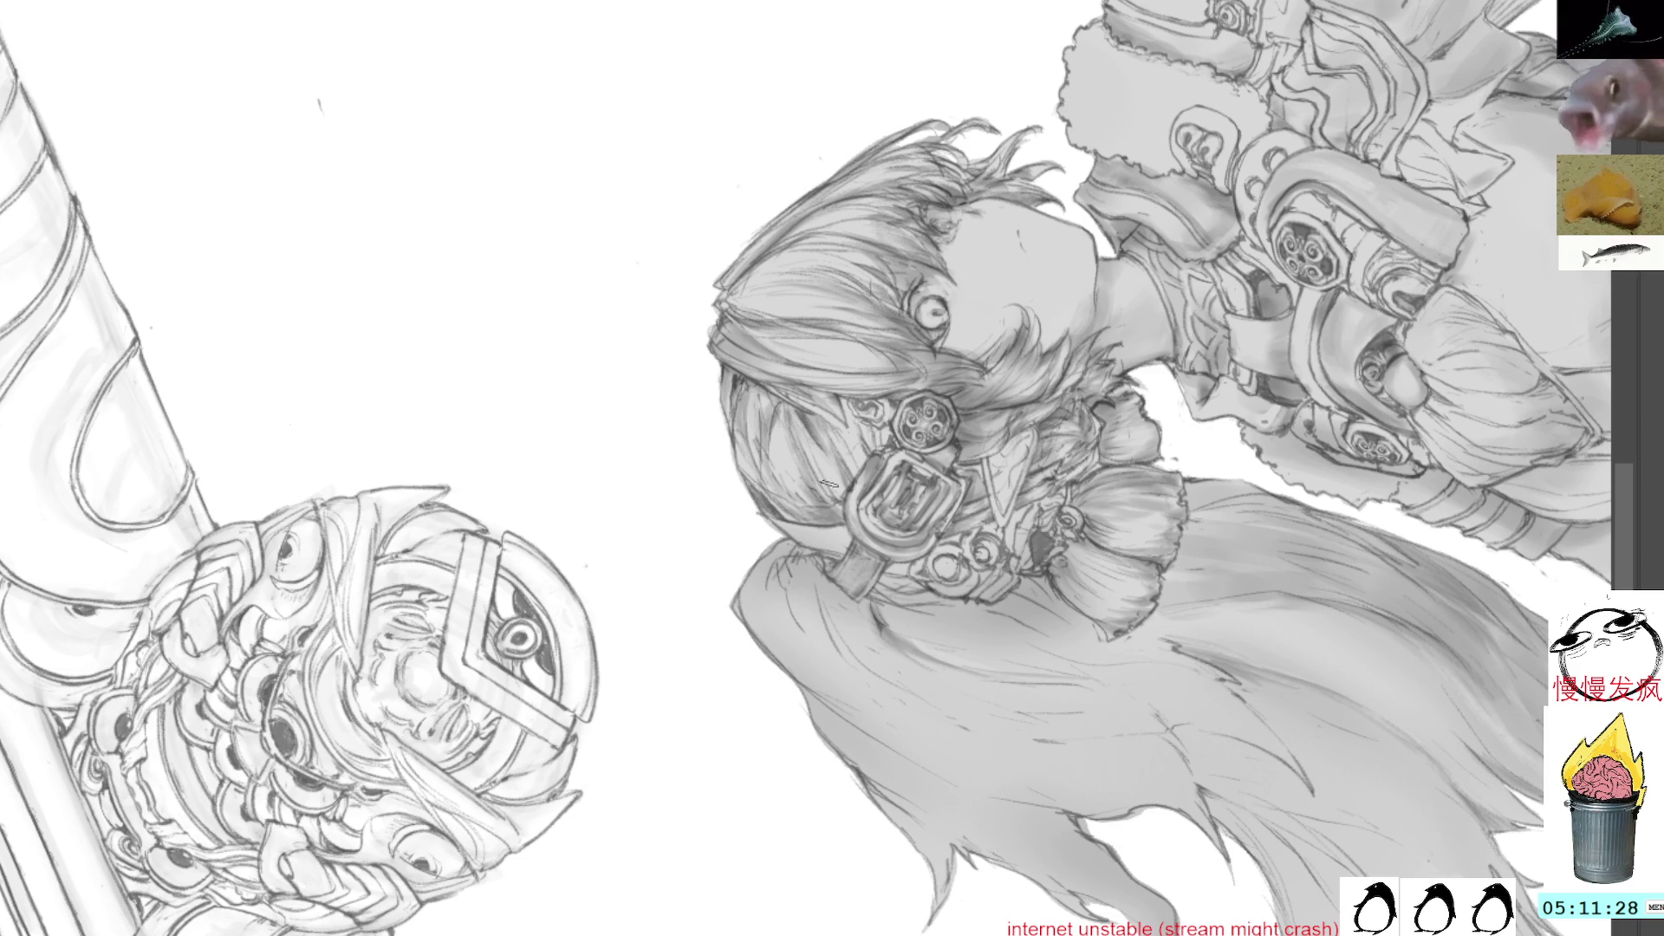
left_click_drag(1054, 398, 875, 416)
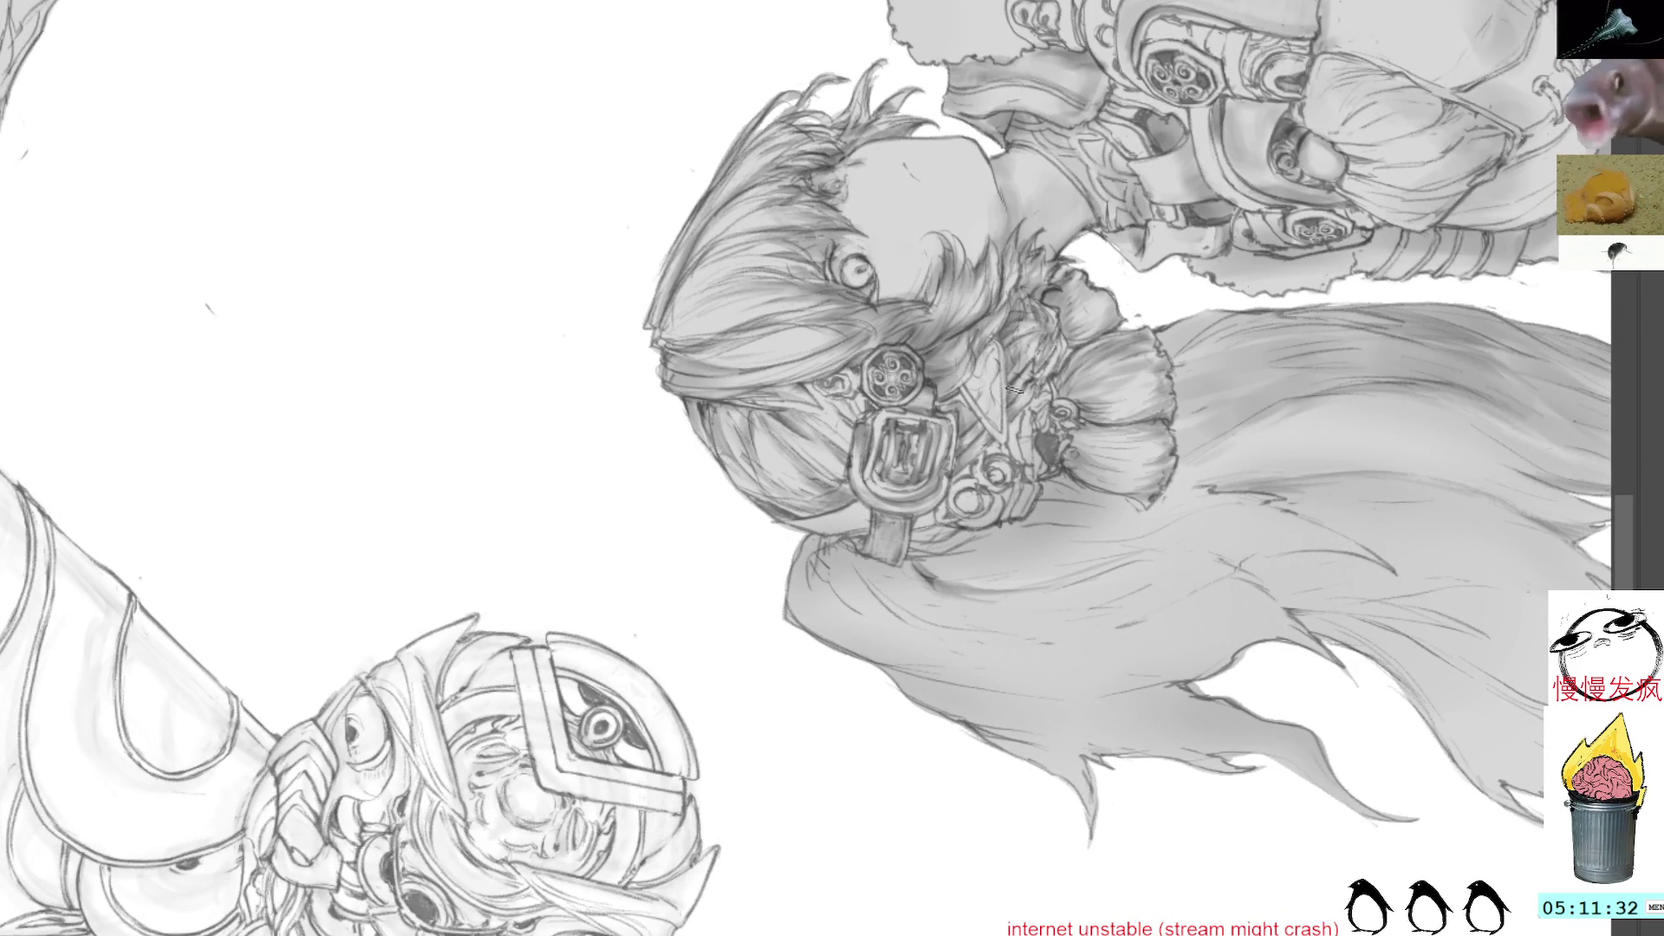
left_click_drag(1170, 257, 997, 269)
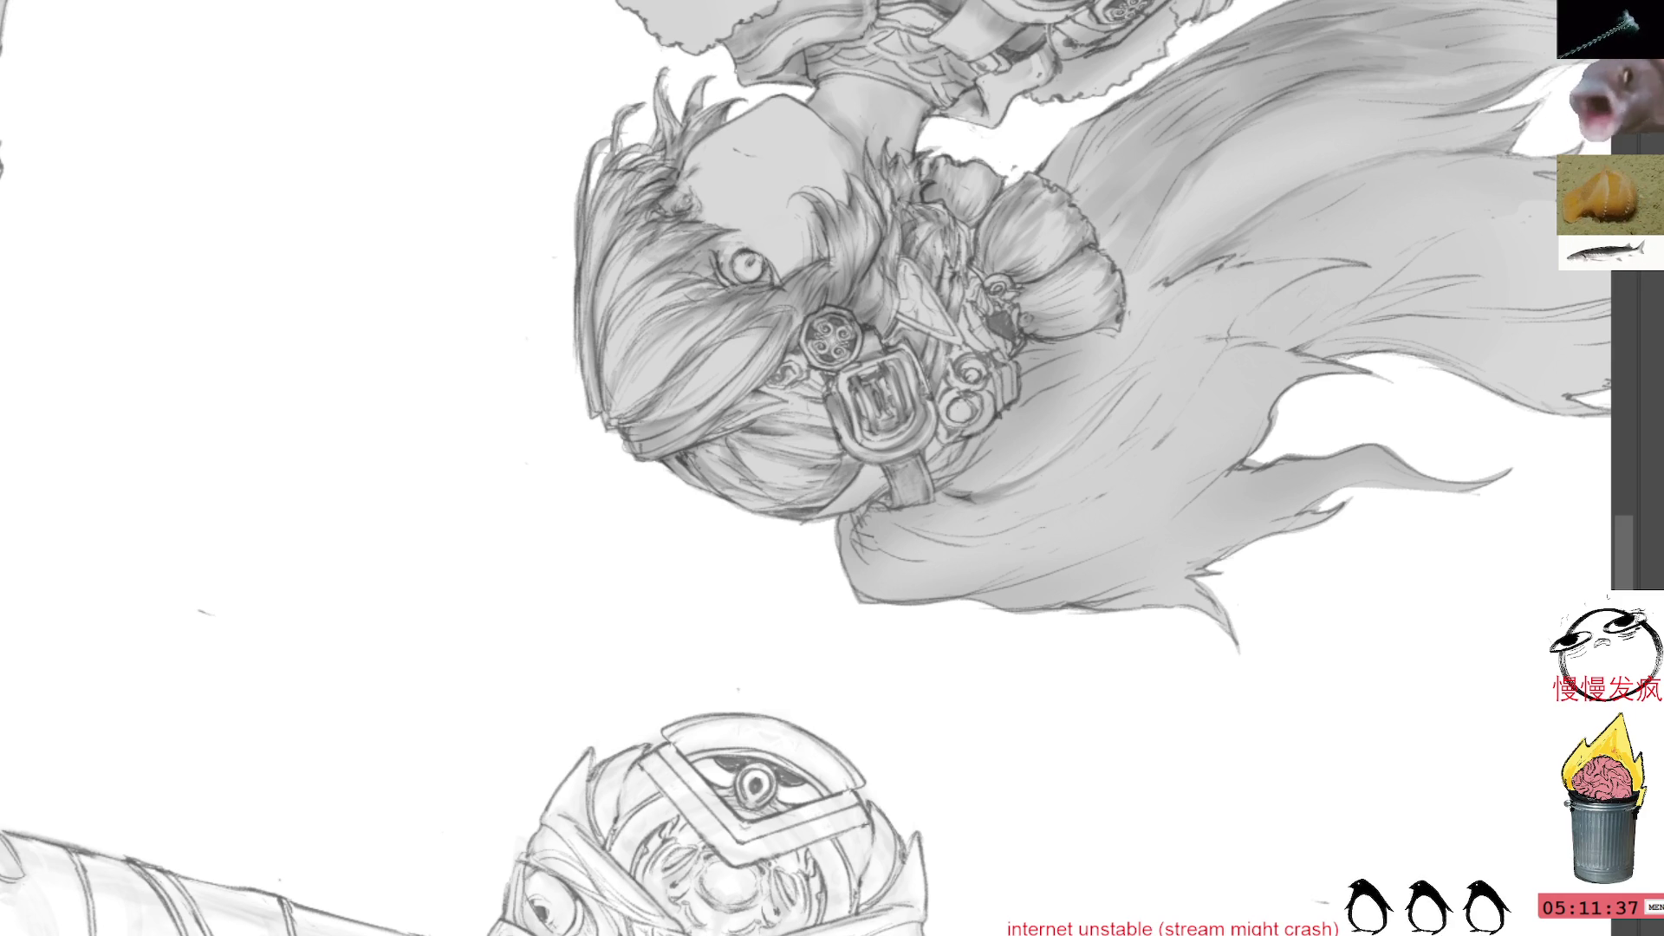
mouse_move(1213, 205)
left_mouse_down()
mouse_move(1255, 494)
mouse_move(988, 618)
mouse_move(1152, 252)
left_mouse_up()
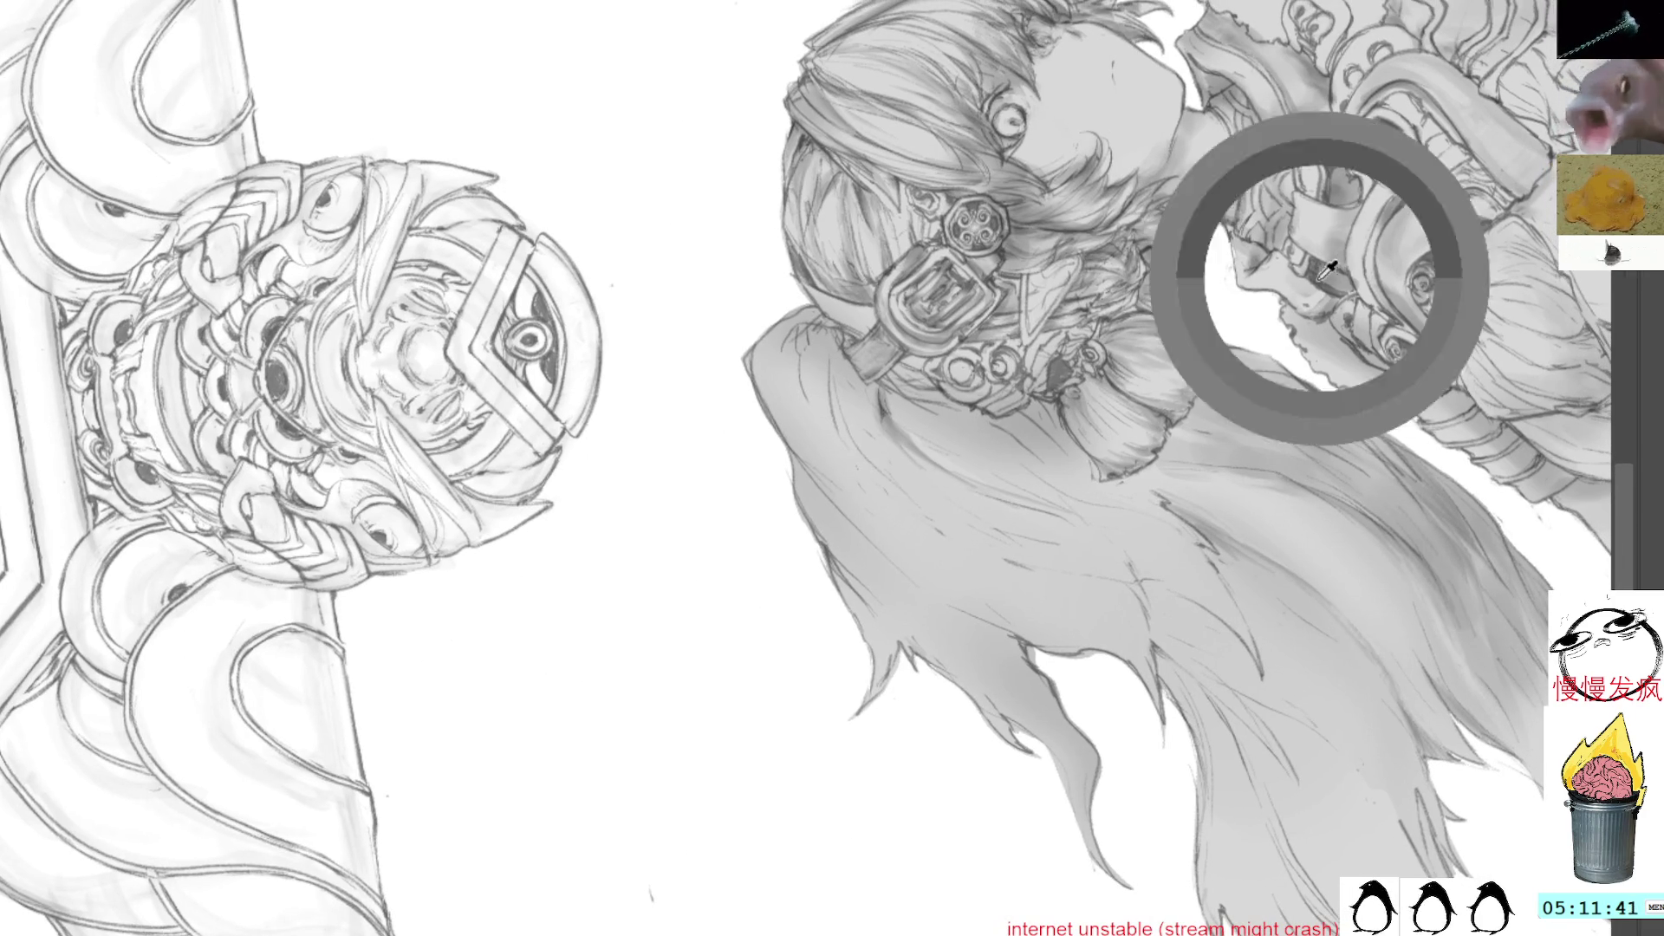
Reposition the view and add dark pencil strokes to the cape
left_click_drag(1158, 317, 1084, 44)
left_click_drag(1075, 143, 993, 321)
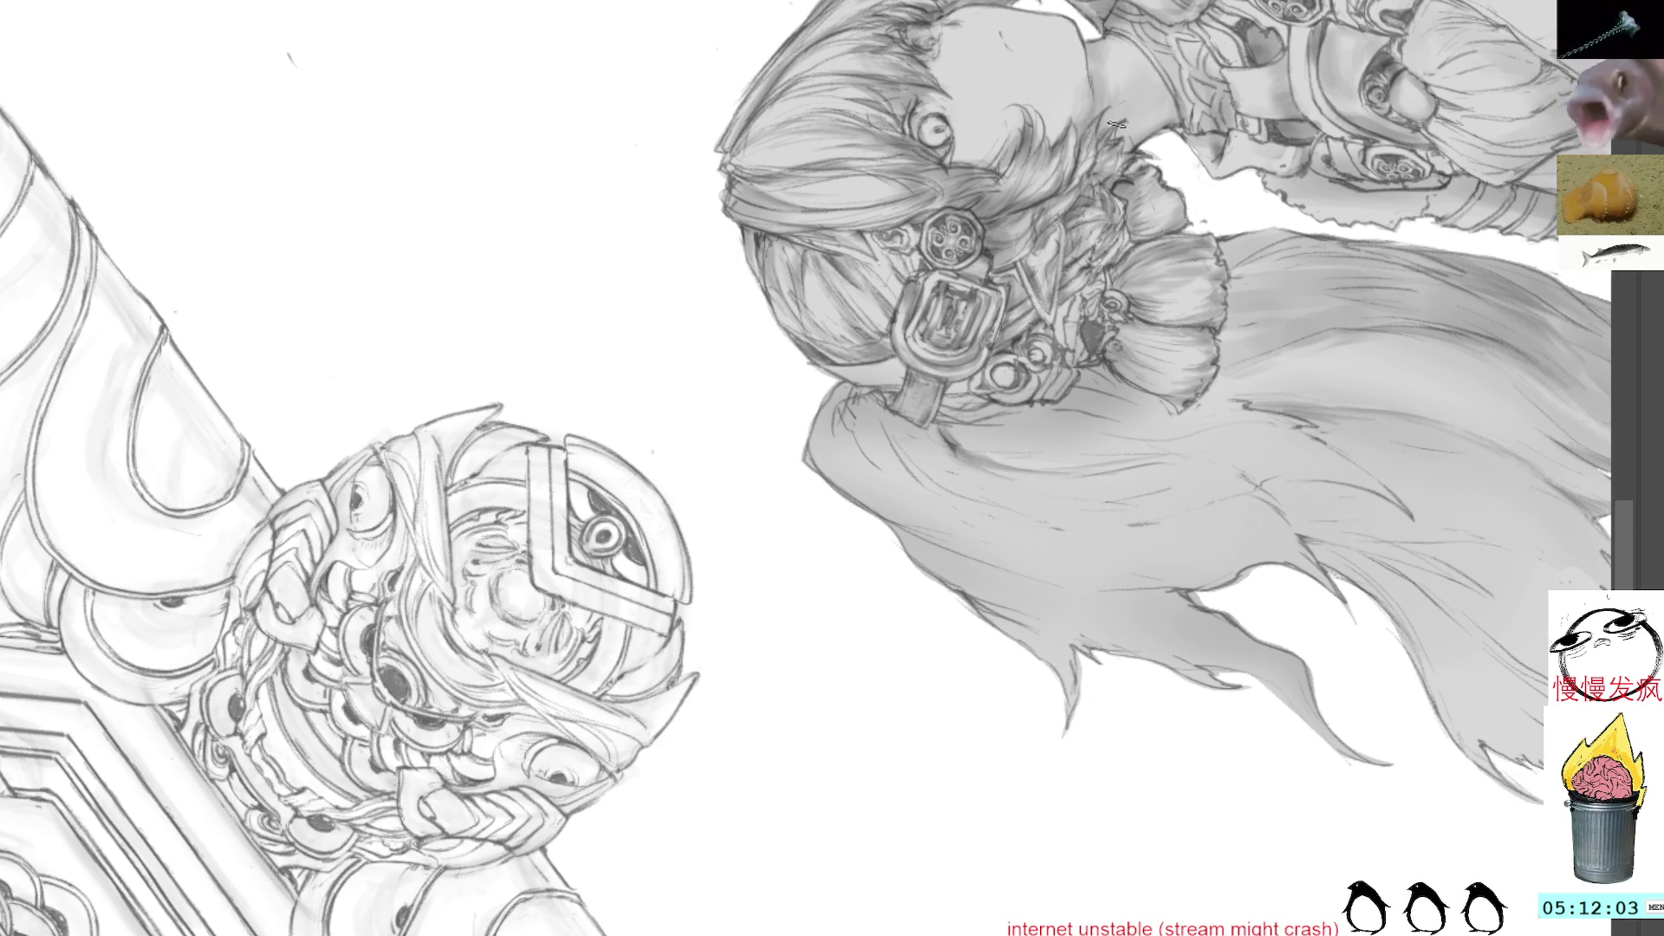
left_click_drag(1188, 146, 1114, 251)
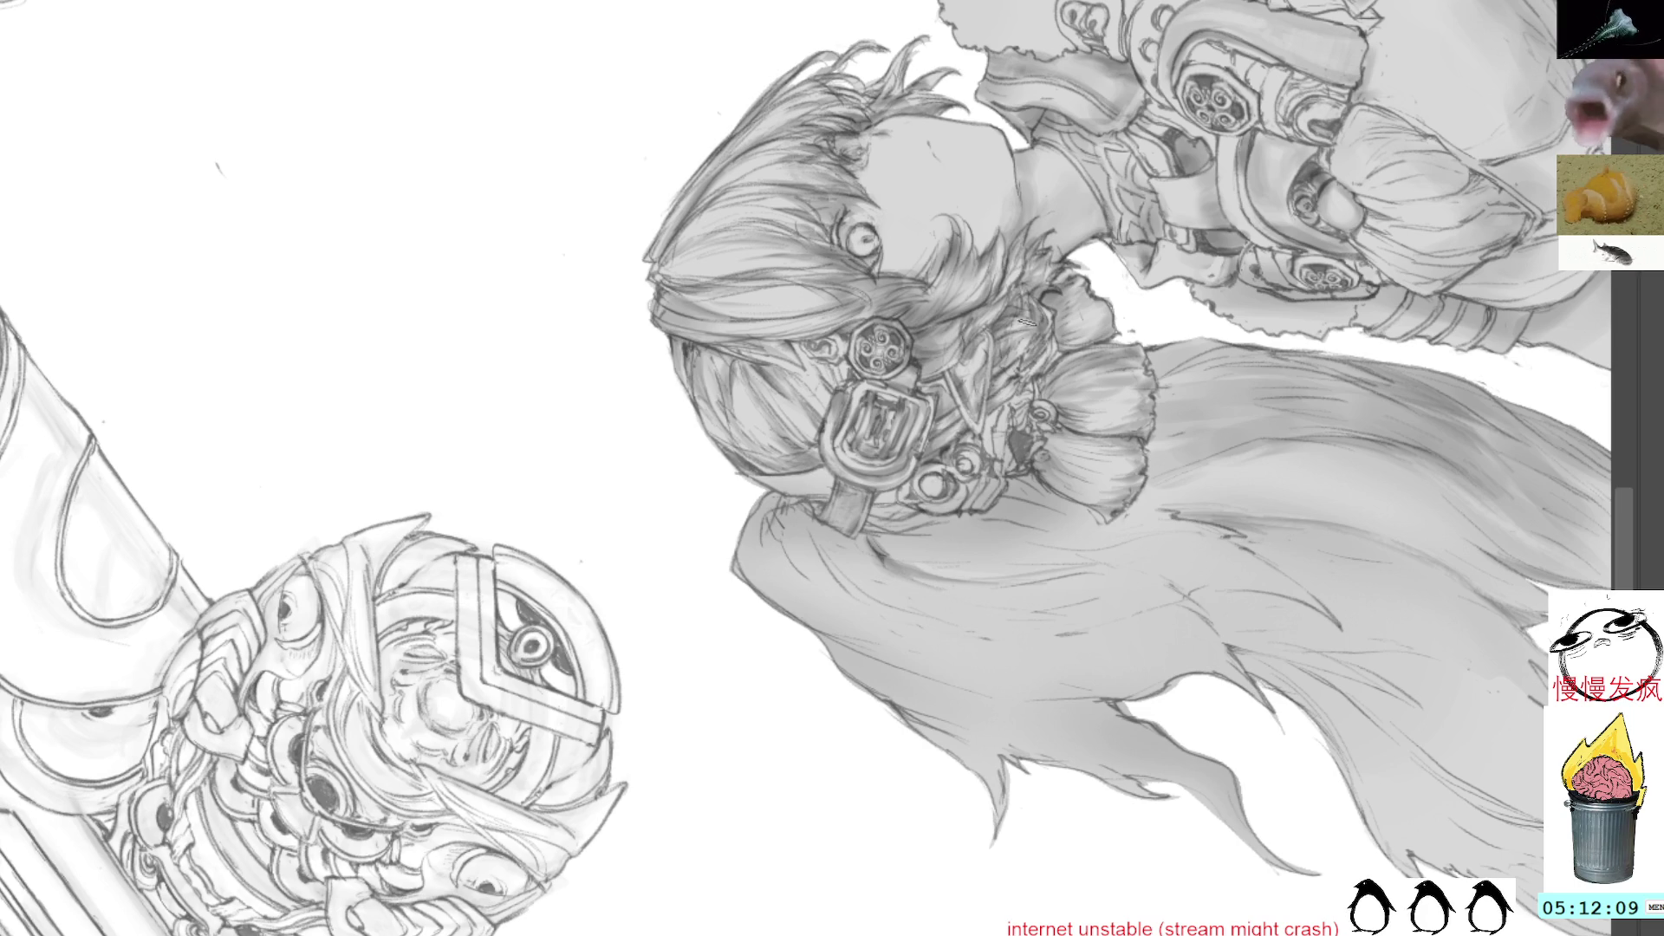
mouse_move(1178, 238)
left_mouse_down()
mouse_move(1102, 155)
mouse_move(764, 417)
left_mouse_up()
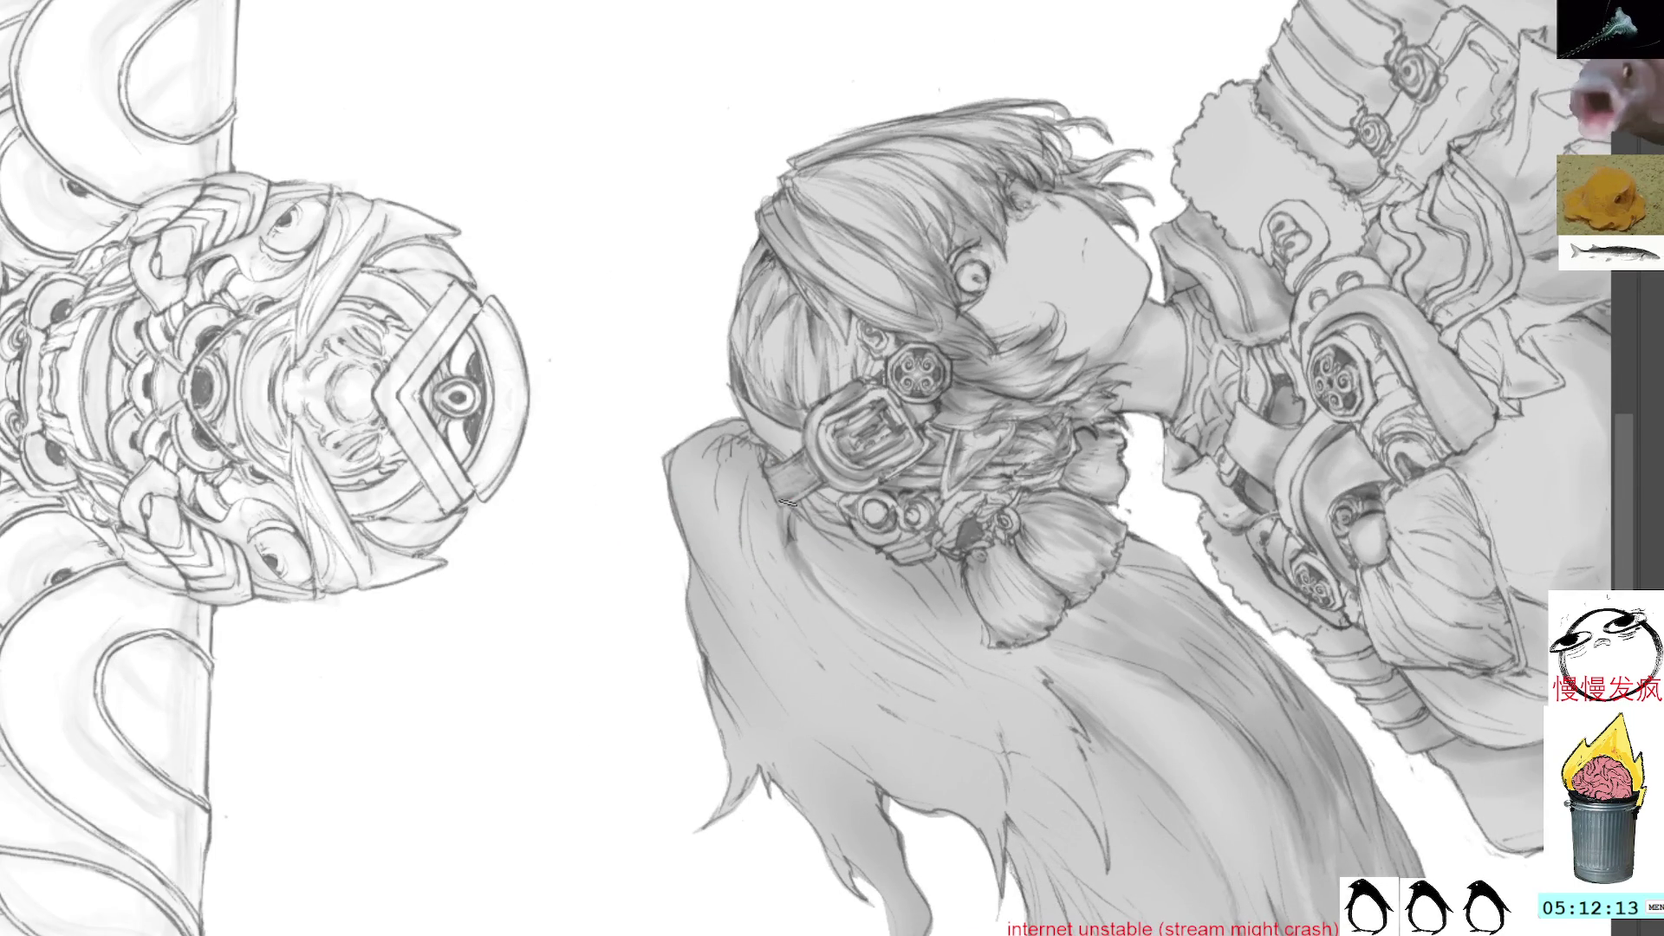
mouse_move(801, 504)
left_mouse_down()
mouse_move(782, 585)
mouse_move(849, 657)
left_mouse_up()
mouse_move(827, 598)
left_mouse_down()
mouse_move(806, 646)
mouse_move(827, 678)
left_mouse_up()
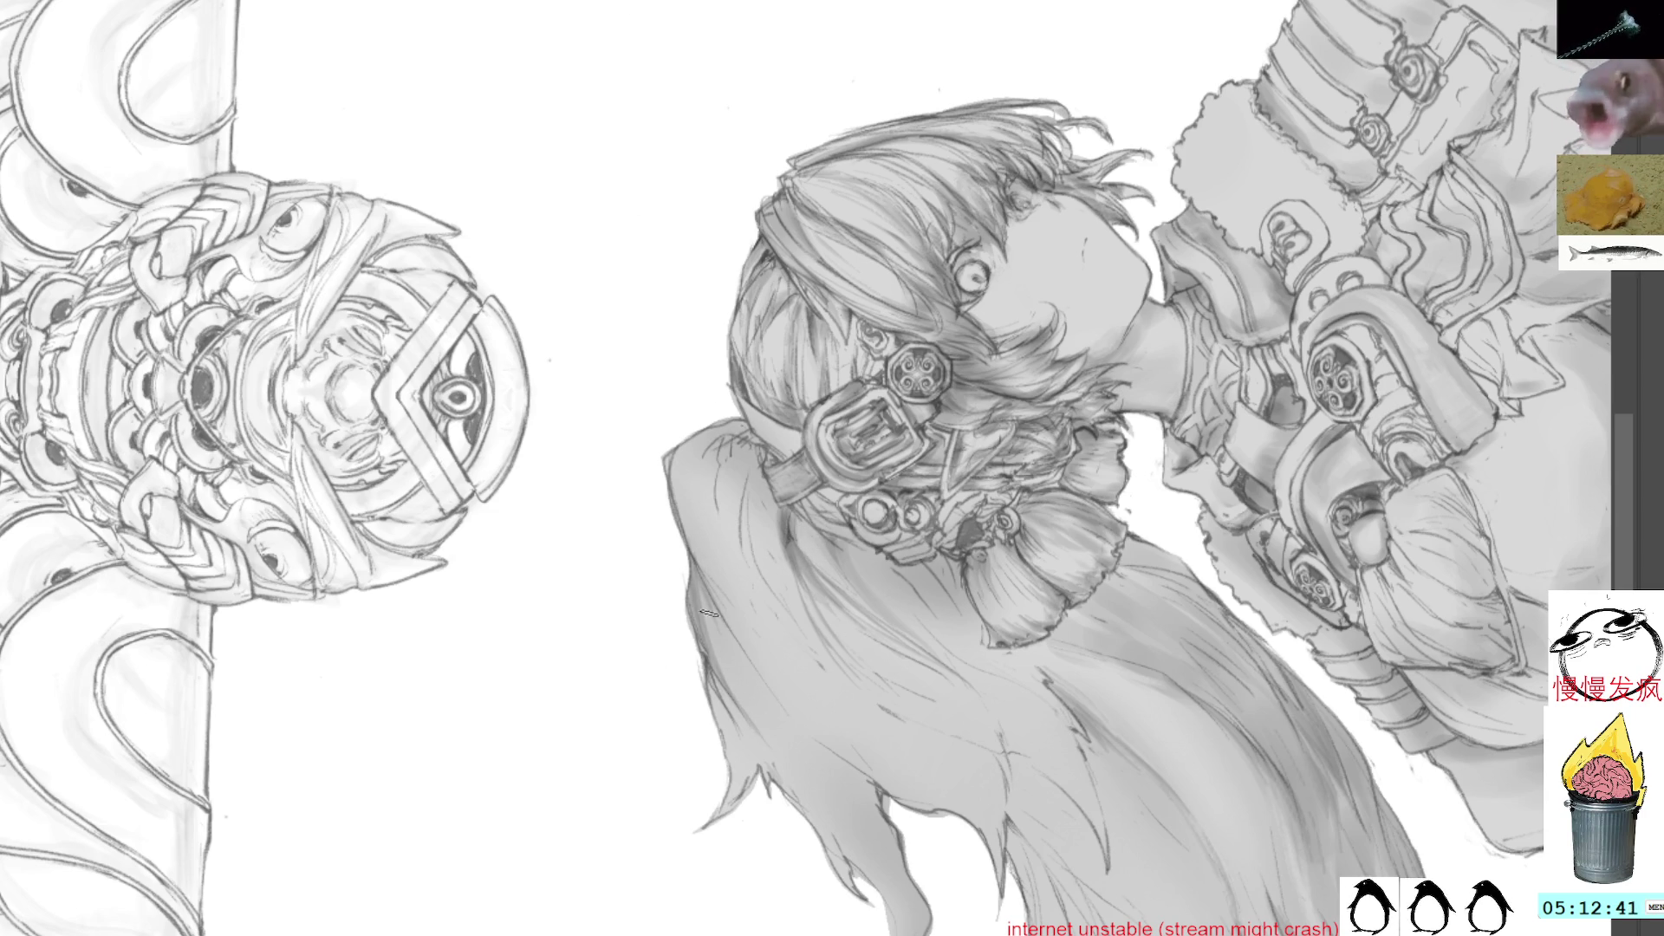
Zoom in on the ponytail and sample grey tones from the hair for shading
left_click_drag(788, 714, 693, 520)
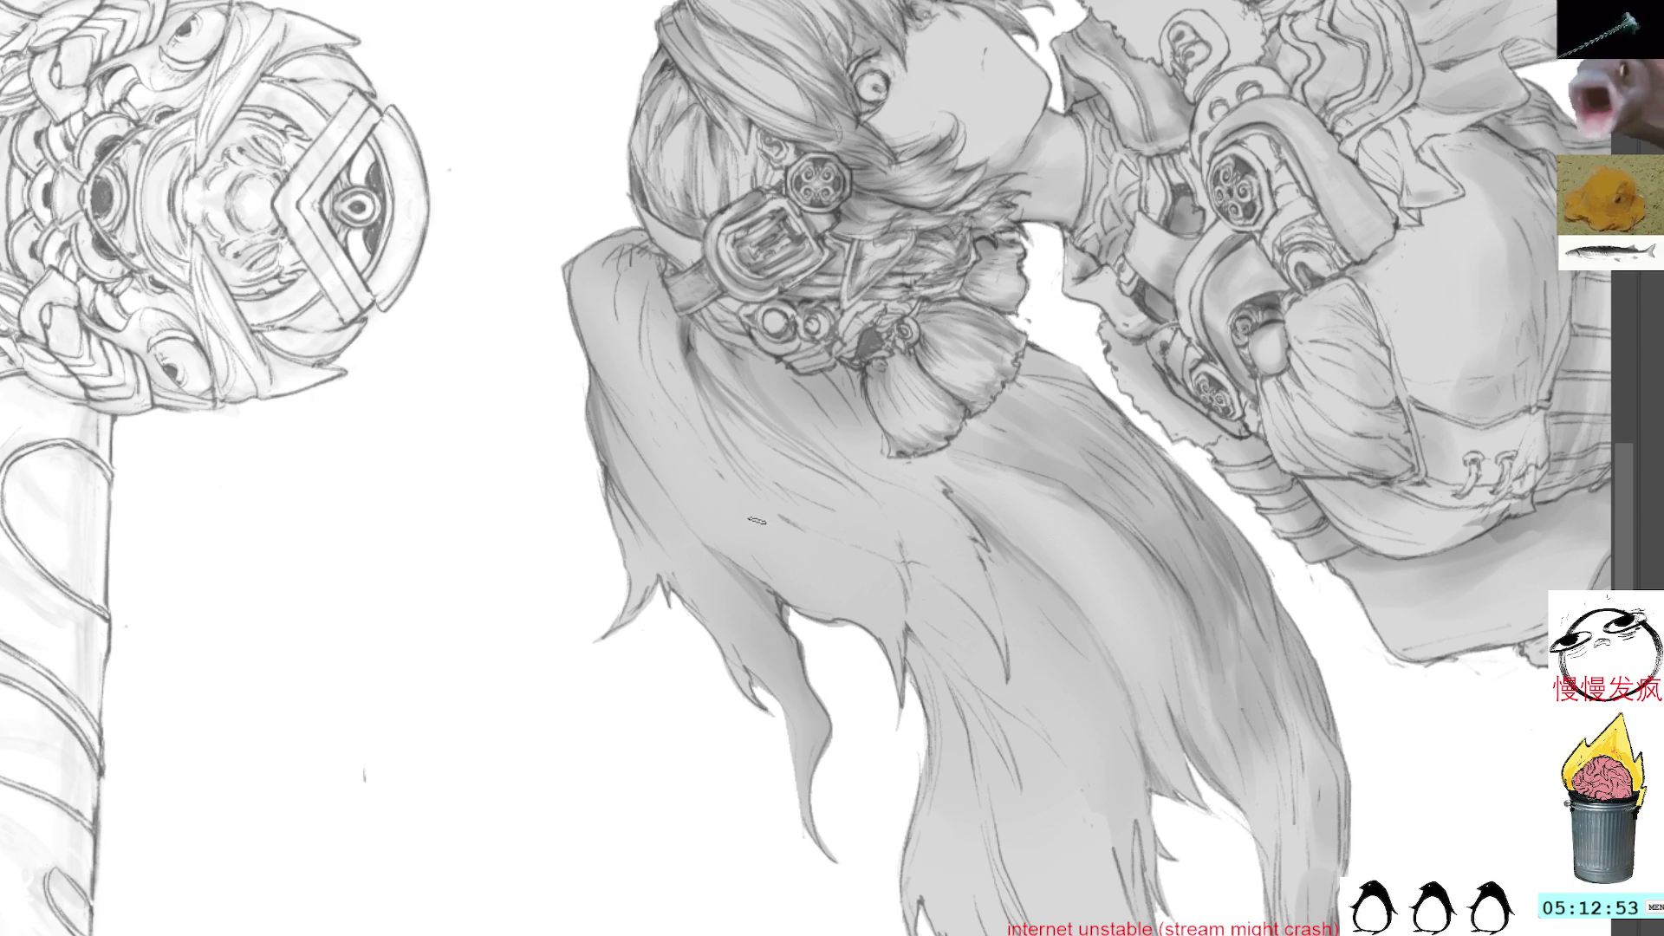
key("5")
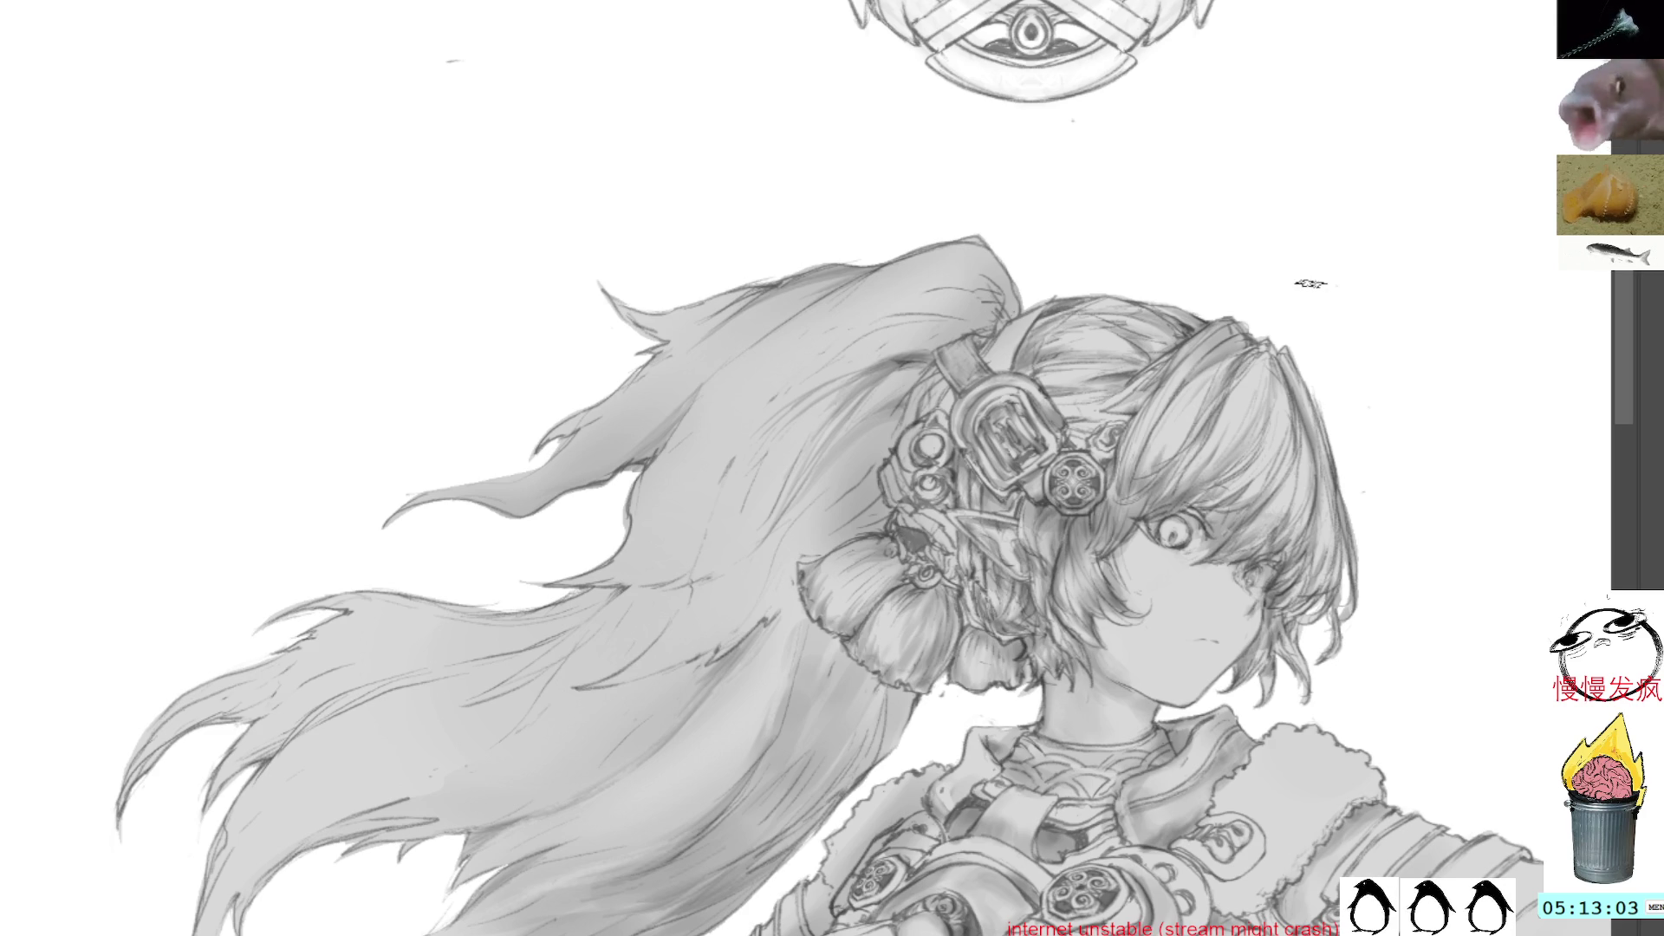
left_click_drag(1373, 273, 277, 329)
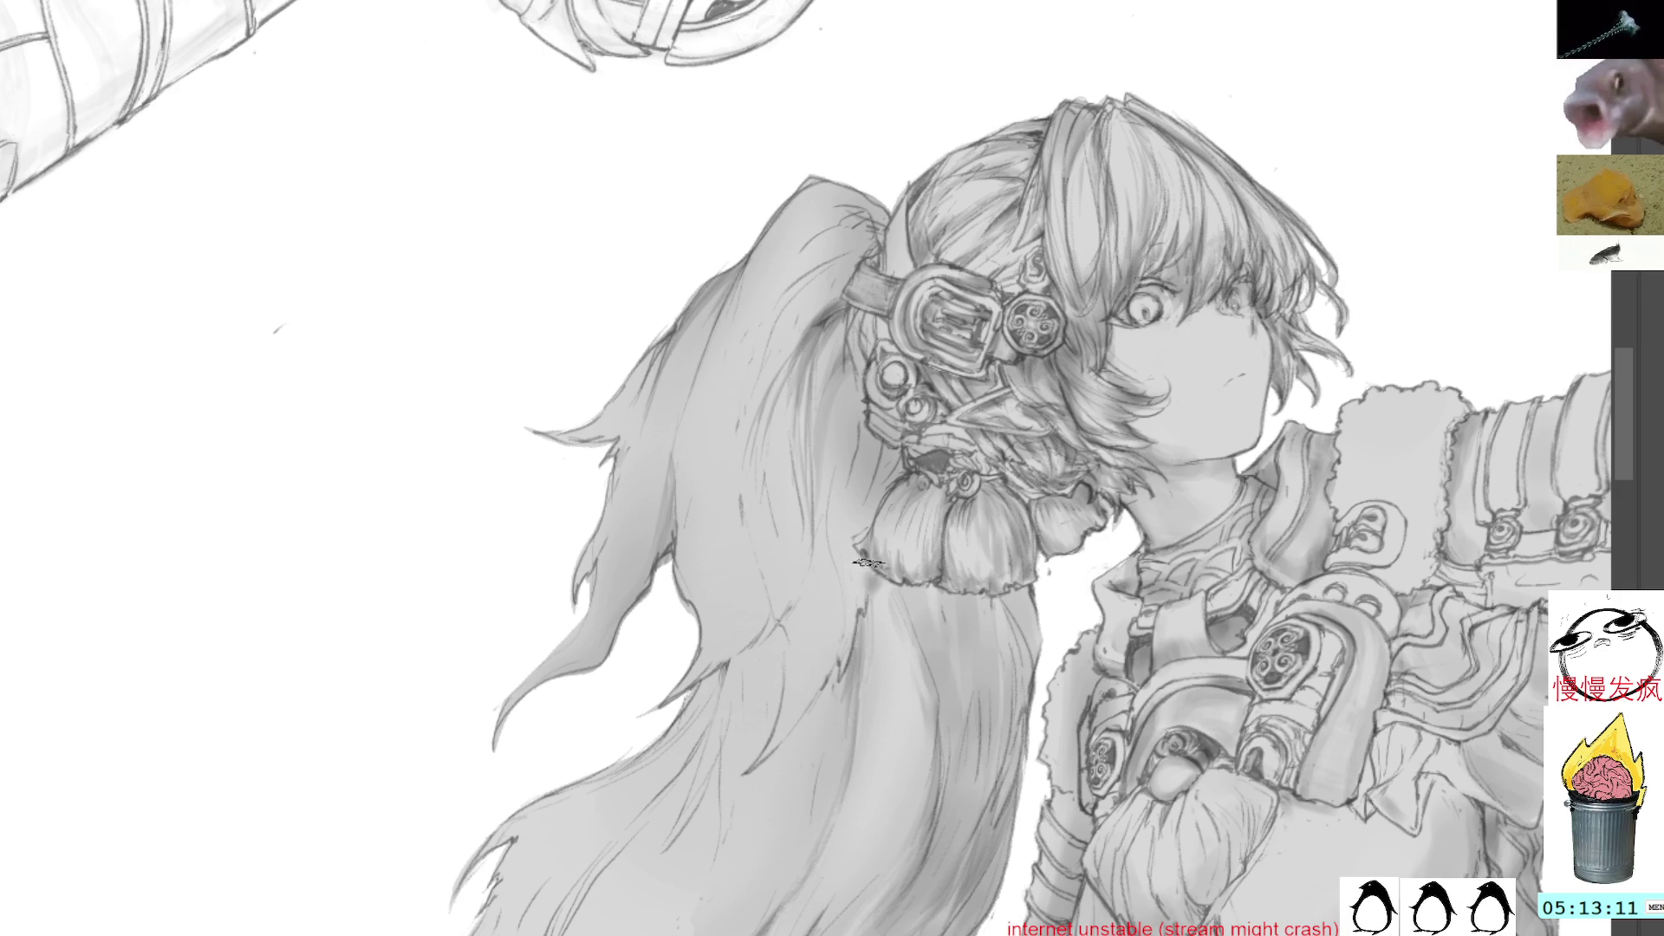
mouse_move(1043, 547)
left_mouse_down()
mouse_move(1129, 483)
mouse_move(1056, 541)
left_mouse_up()
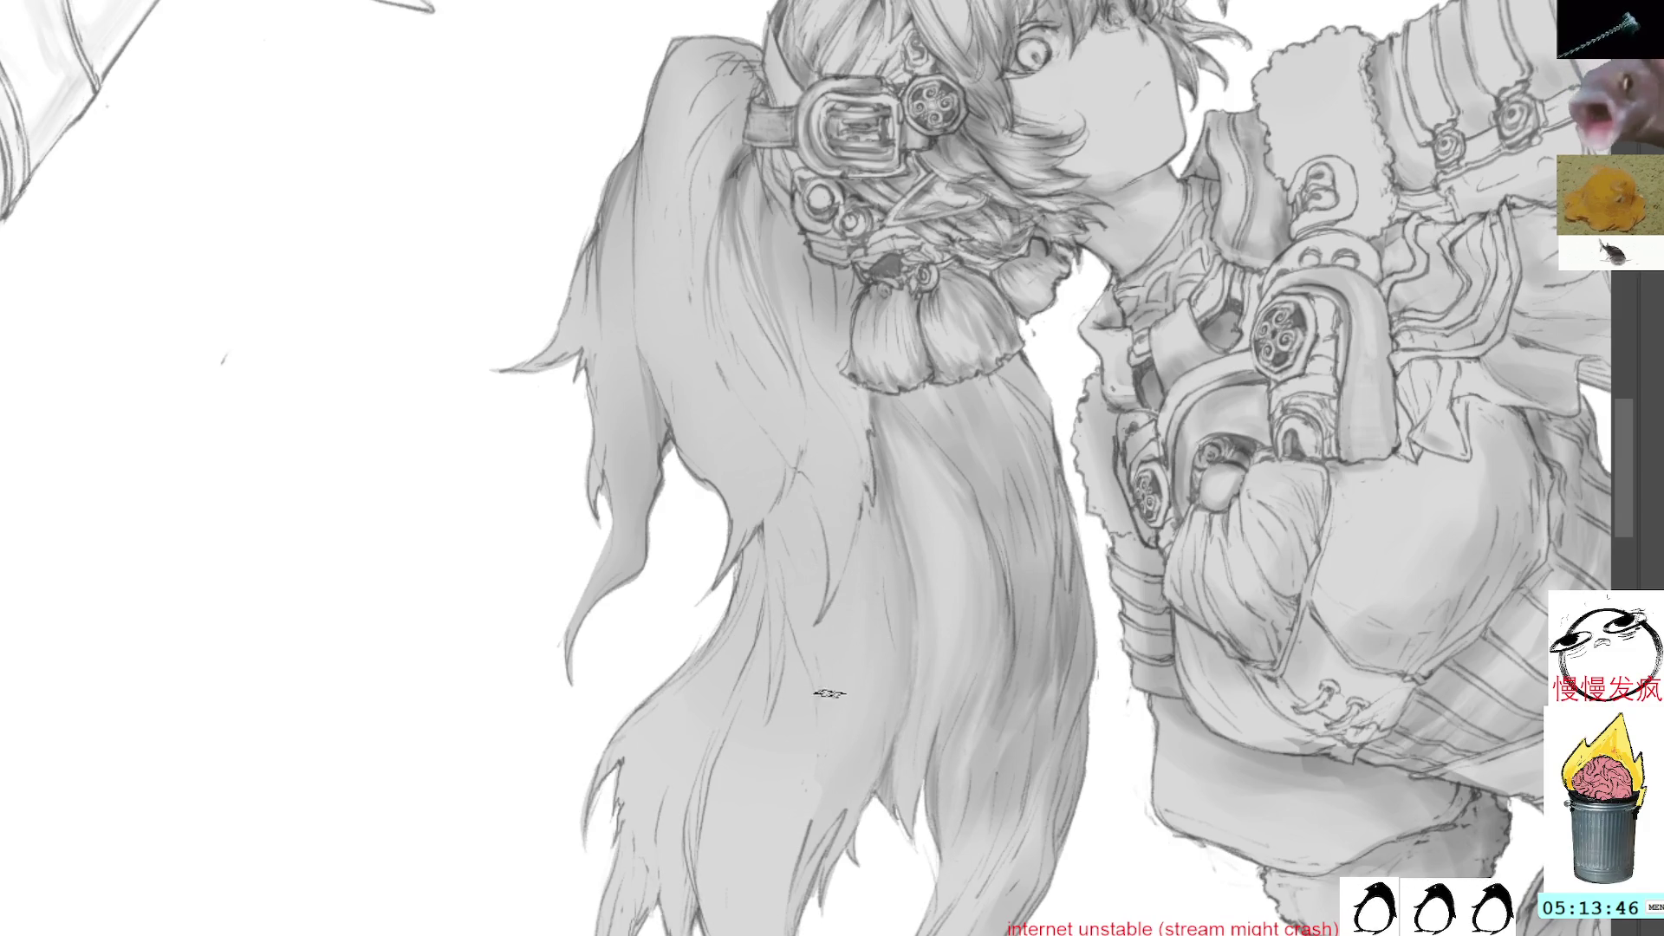
left_click_drag(1118, 520, 1084, 430)
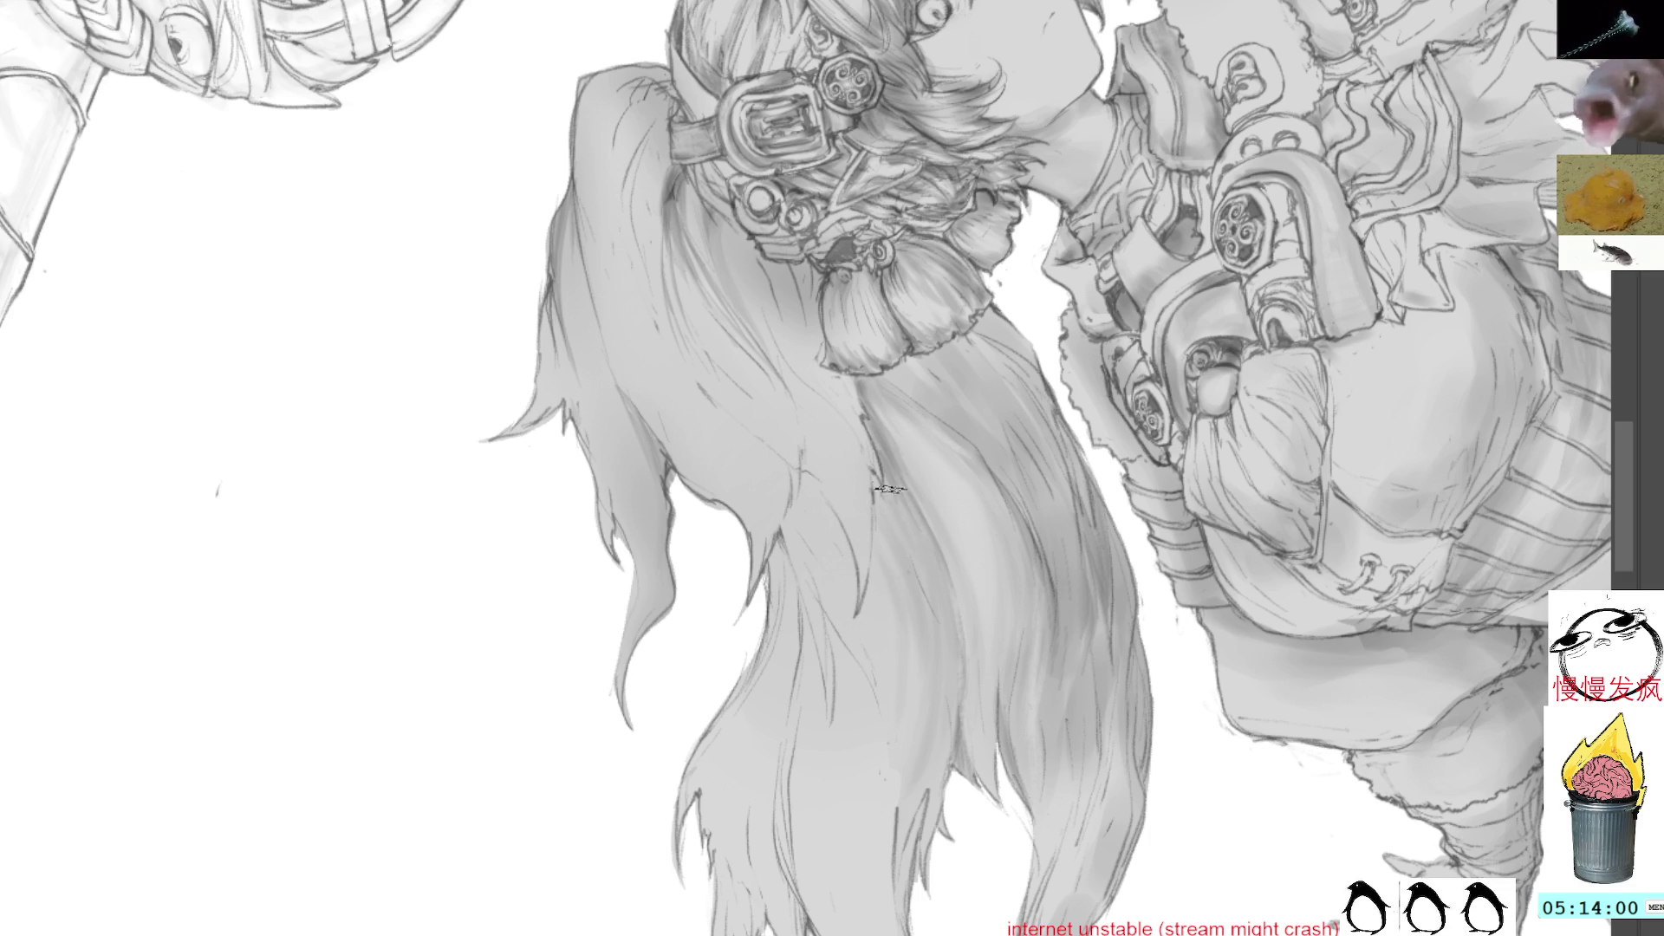
left_click(973, 466, "alt")
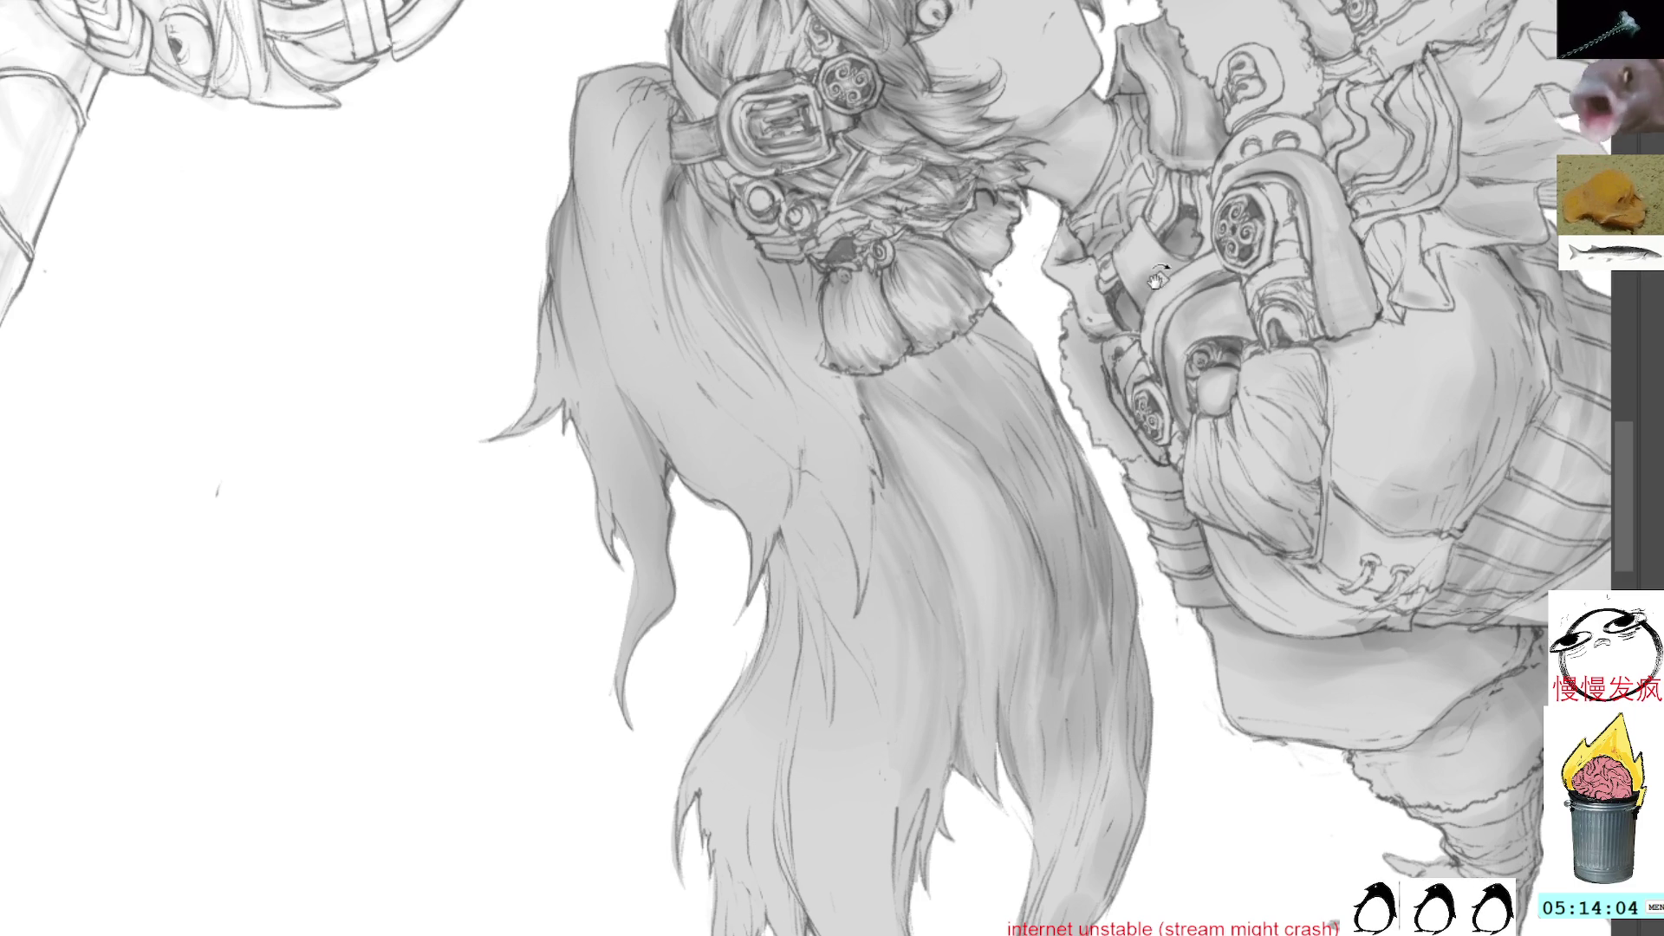
left_click_drag(1133, 261, 1170, 376)
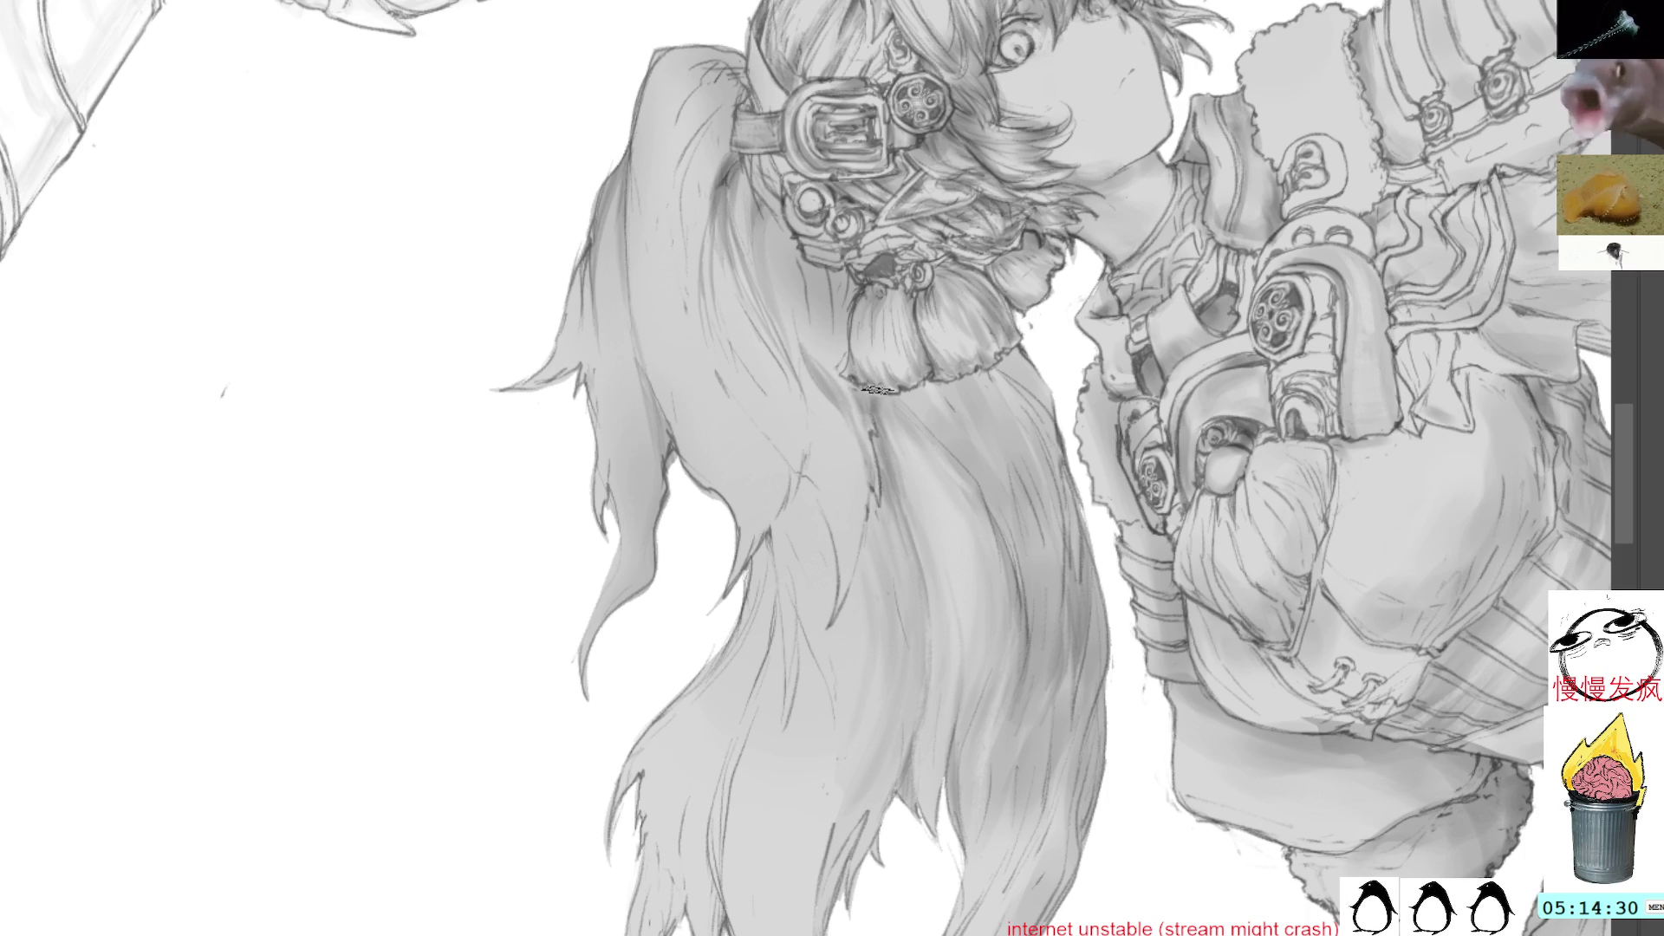
left_click(917, 448, "alt")
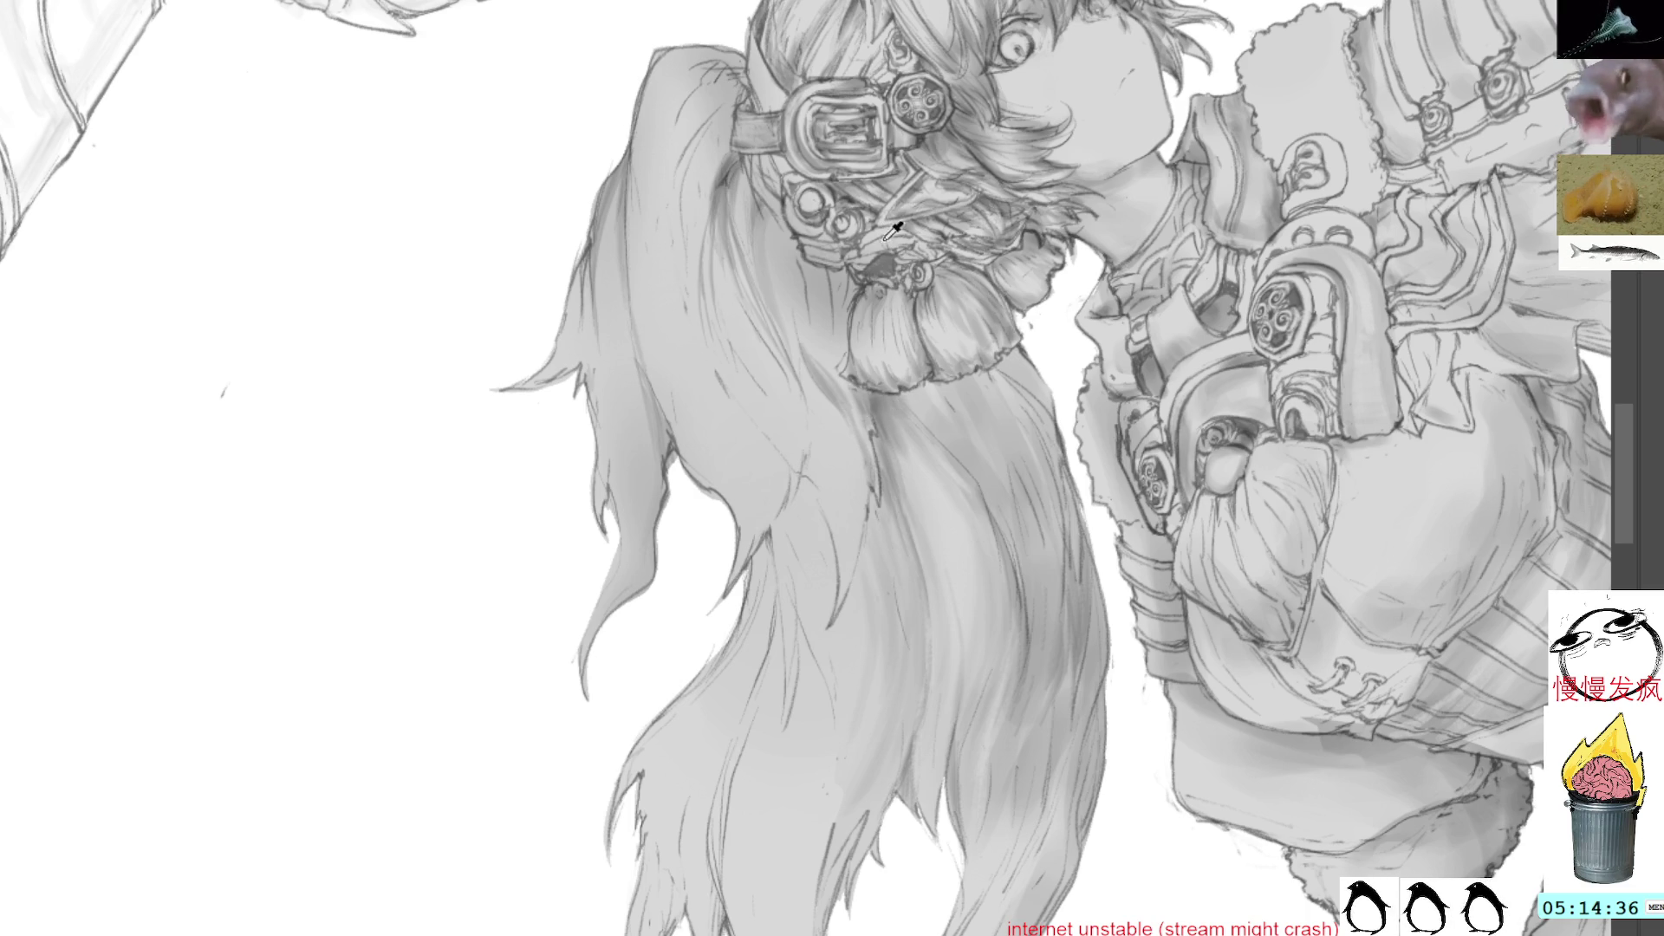
Lasso a strand area in the lower ponytail, deselect it, and reset the view
key("l")
mouse_move(804, 472)
left_mouse_down()
mouse_move(841, 580)
mouse_move(824, 624)
mouse_move(771, 526)
left_mouse_up()
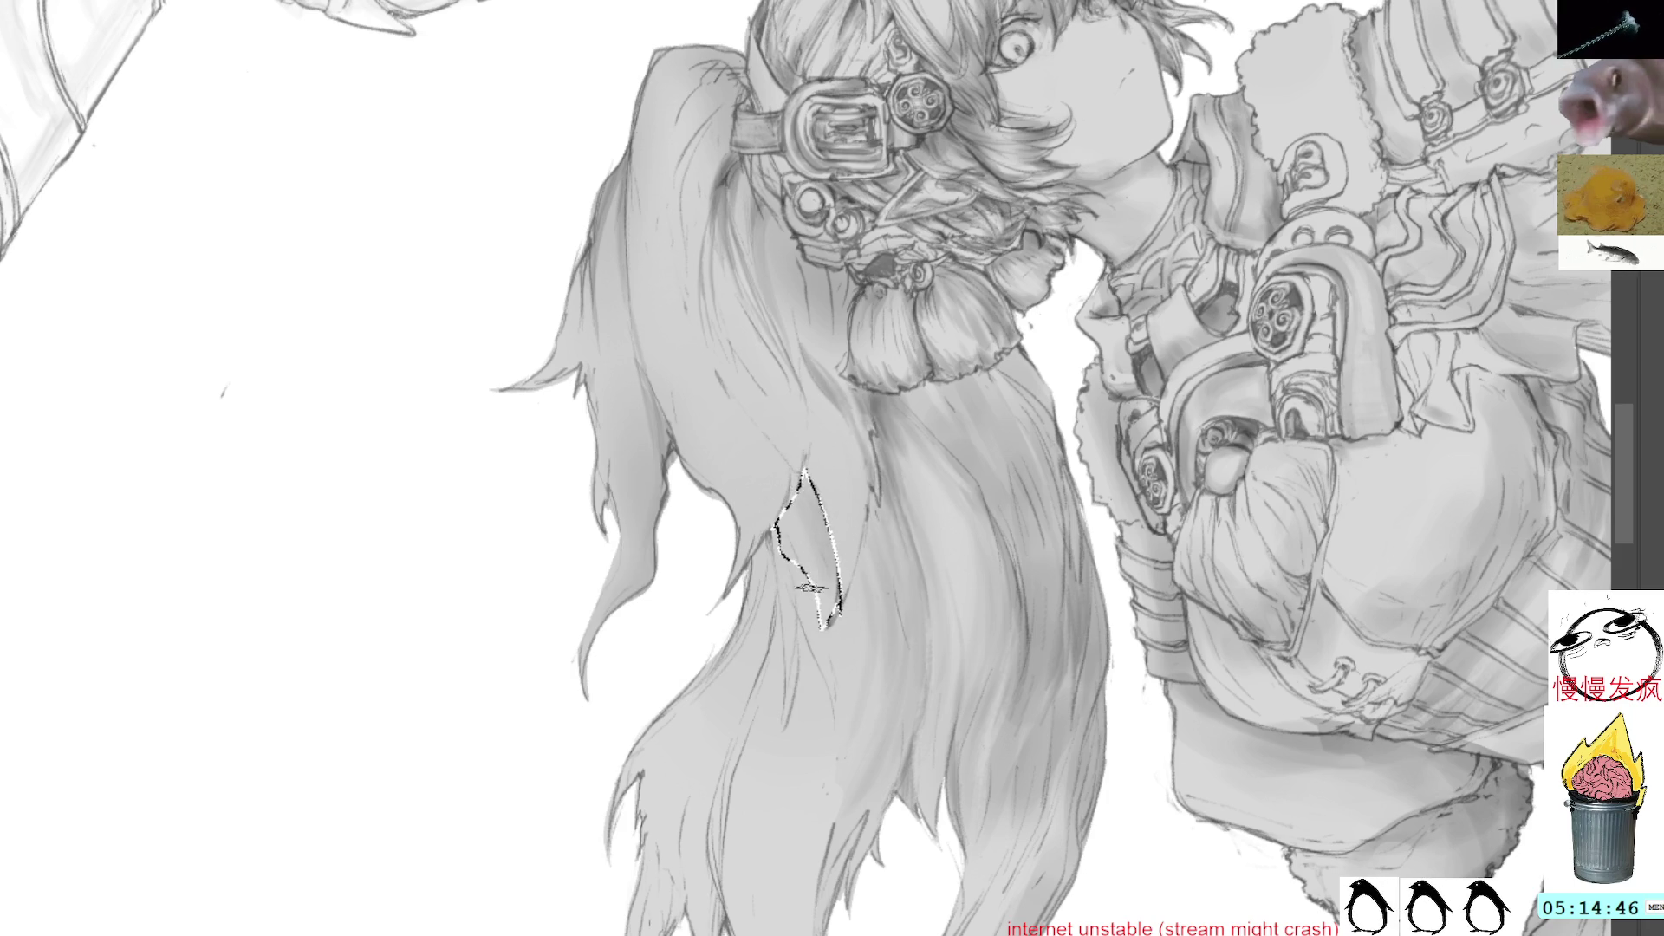
key("ctrl+d")
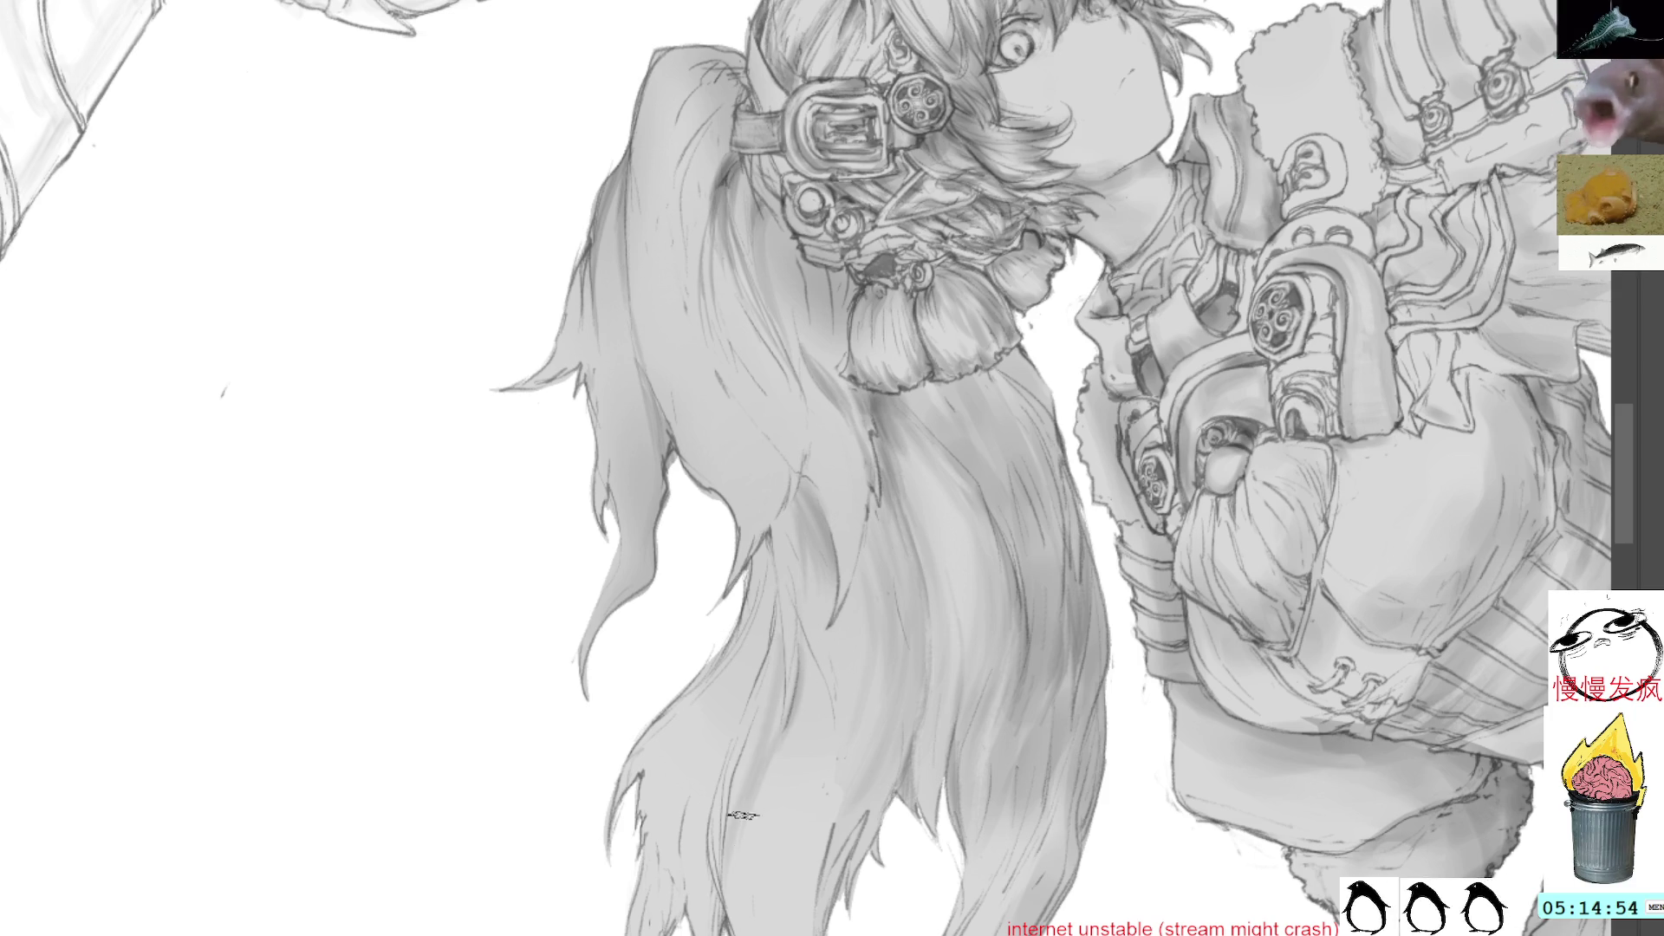
key("ctrl+0")
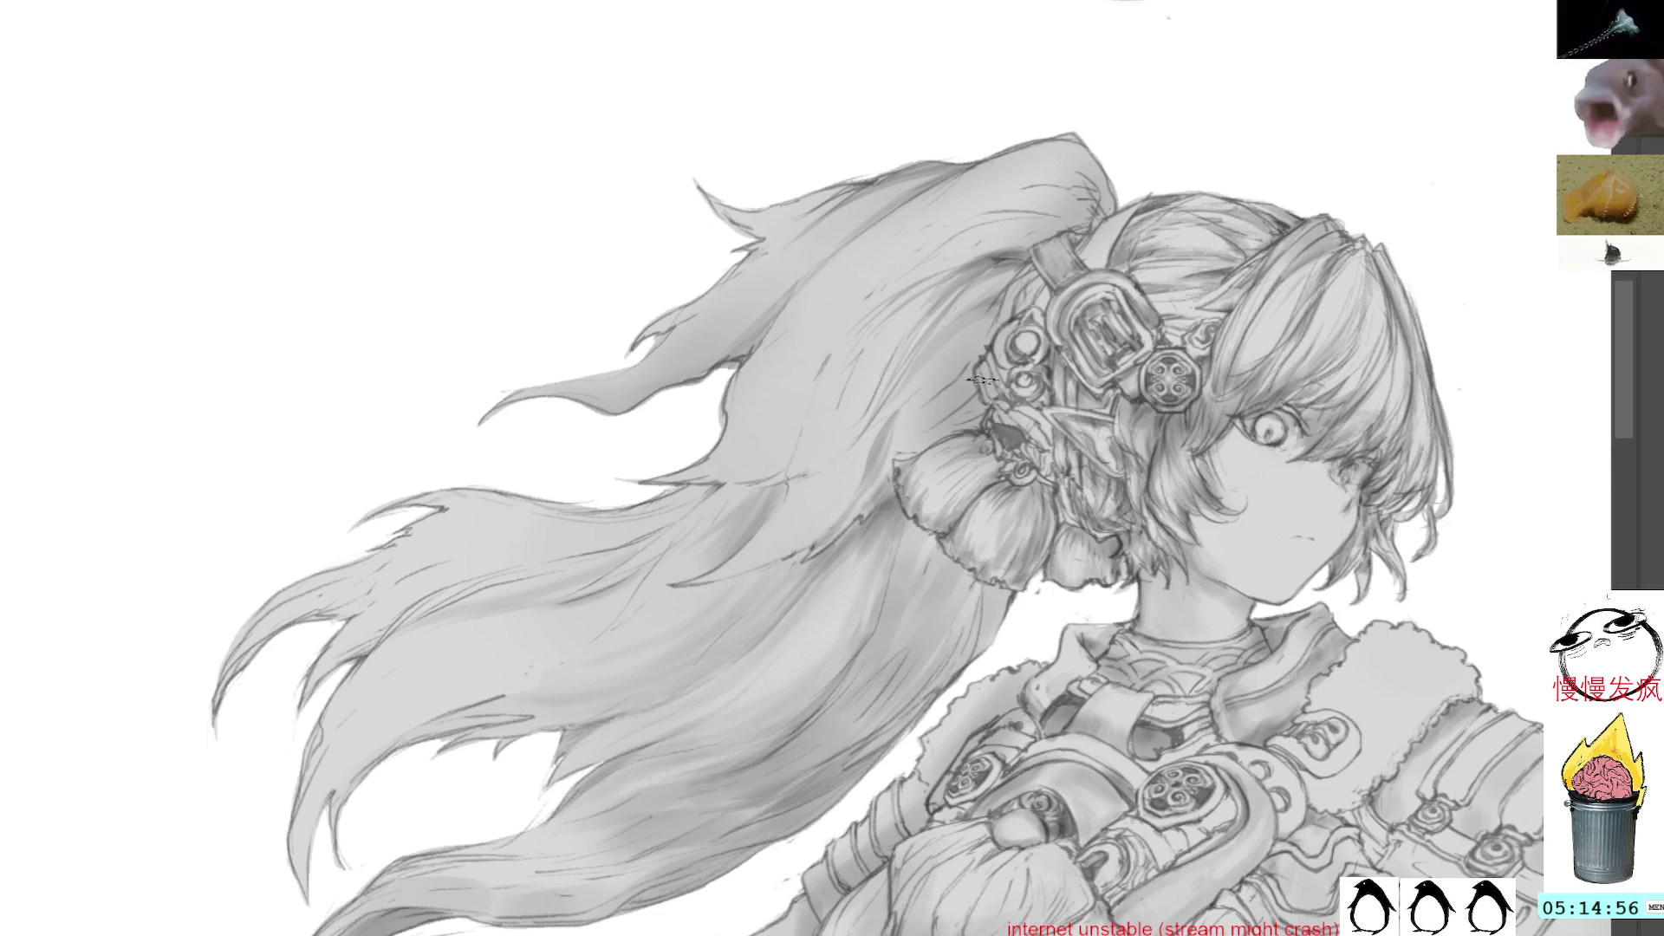
Pan to the chest, arm and staff, tilting the view so the staff runs diagonally
scroll(906, 418, "down", 2)
mouse_move(1079, 429)
left_mouse_down()
mouse_move(827, 302)
mouse_move(797, 357)
left_mouse_up()
left_click_drag(1111, 295, 1065, 102)
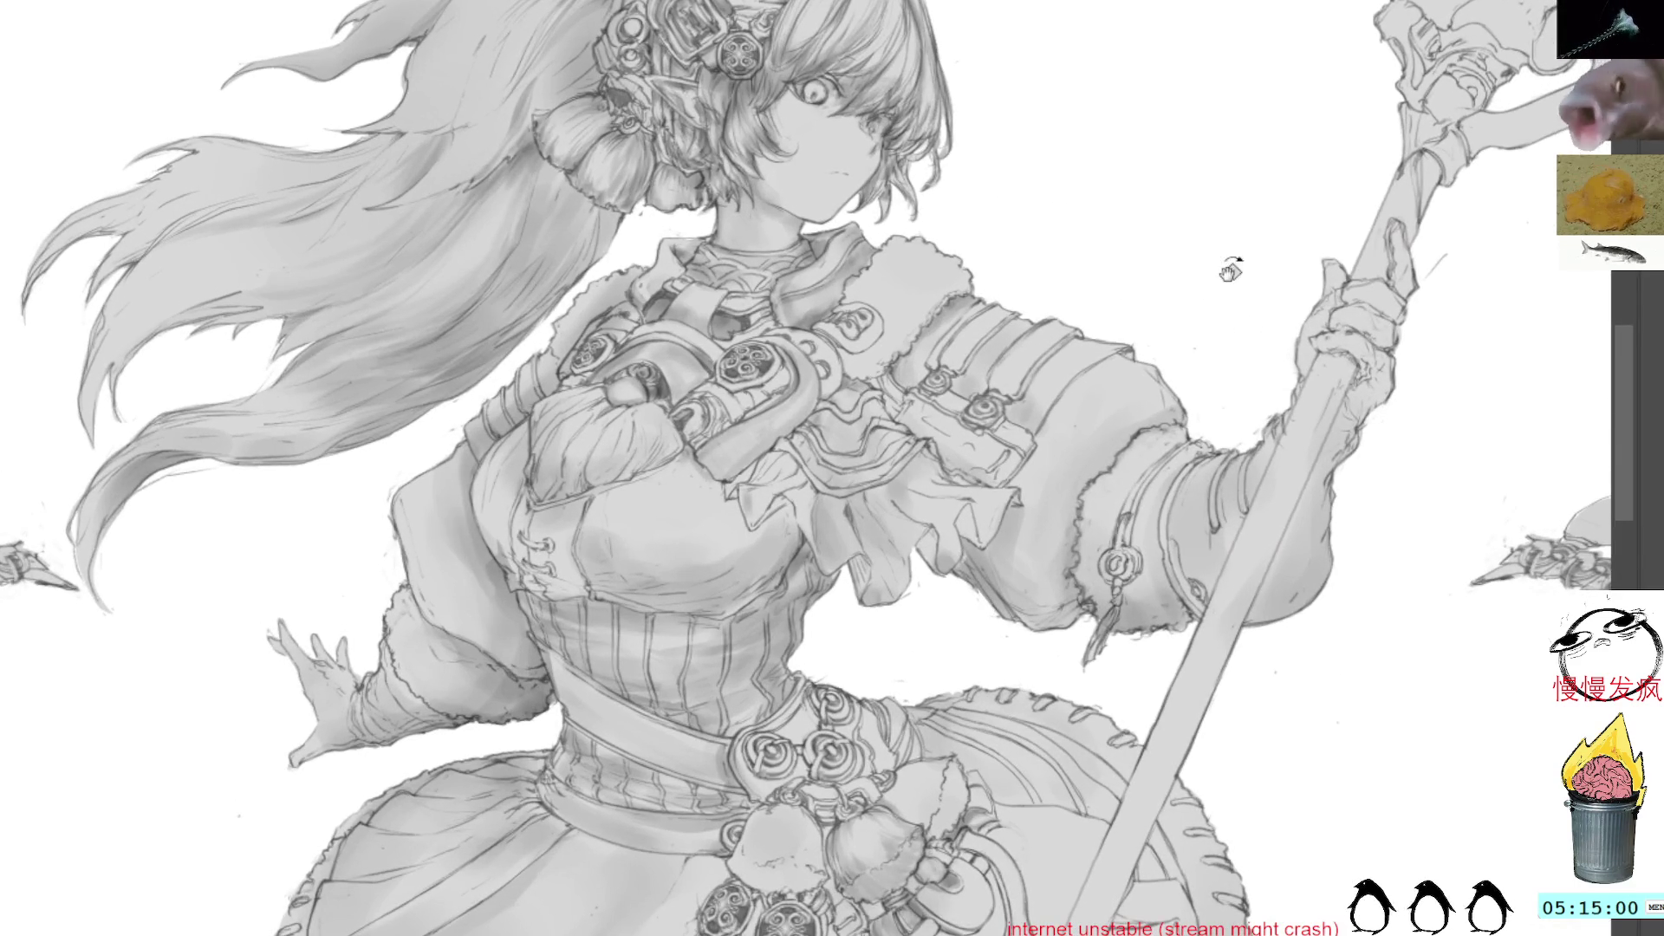
left_click_drag(1214, 291, 1040, 234)
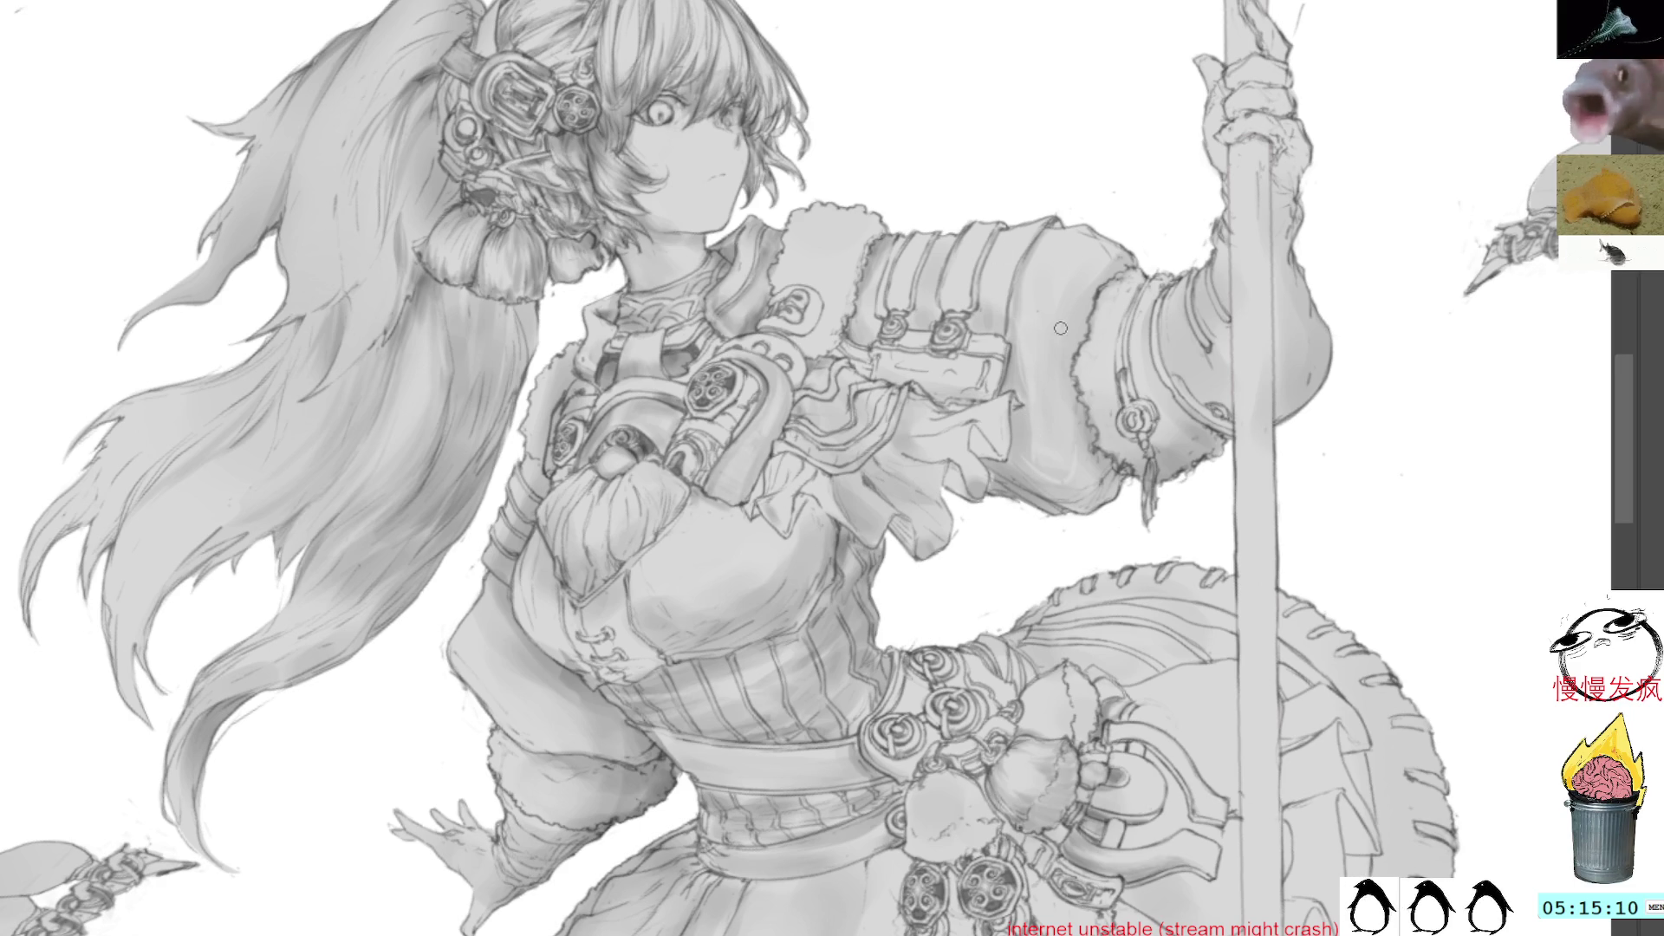
left_click_drag(1043, 74, 991, 482)
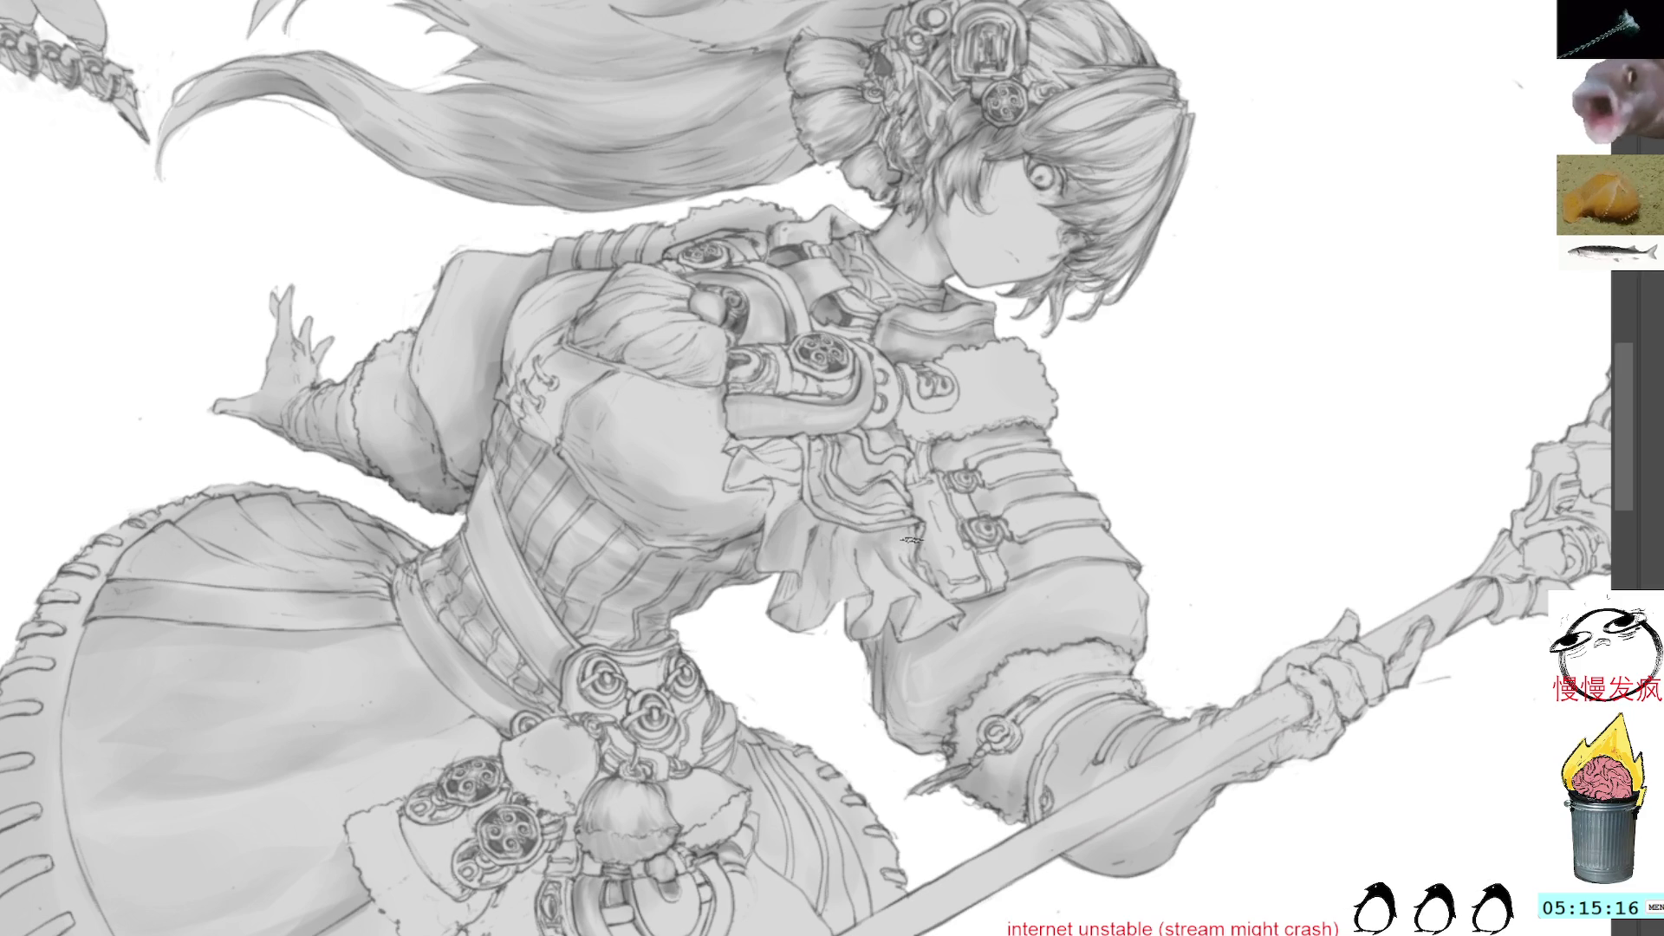
scroll(944, 540, "up", 1)
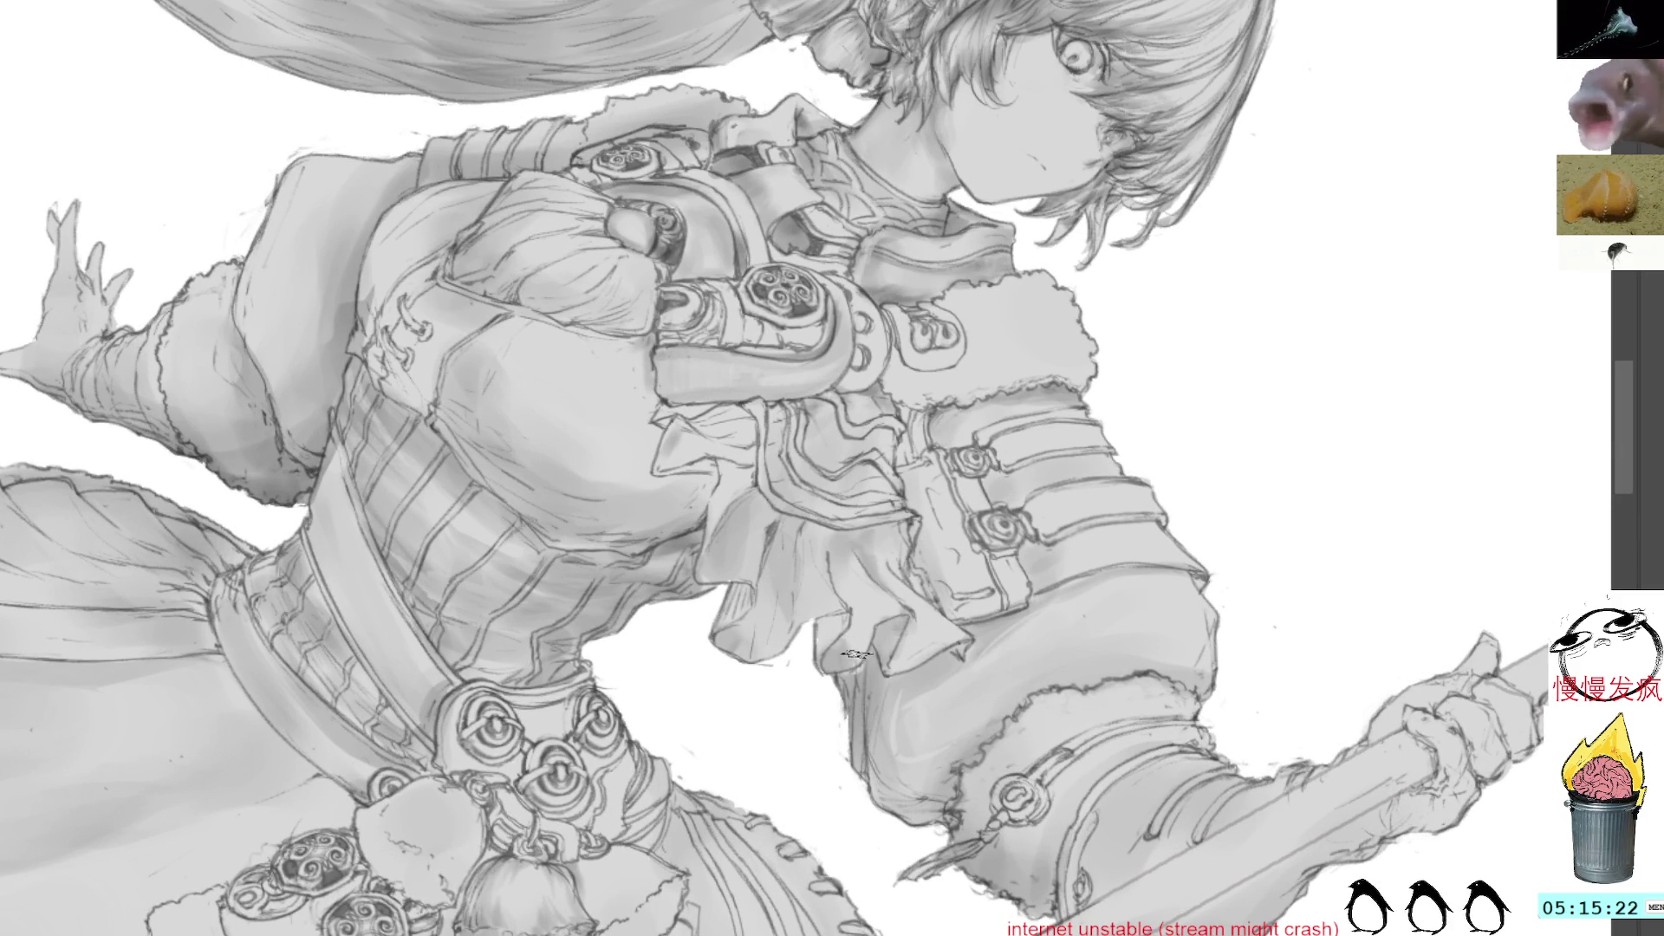
mouse_move(1019, 367)
left_mouse_down()
mouse_move(1051, 400)
mouse_move(1006, 390)
left_mouse_up()
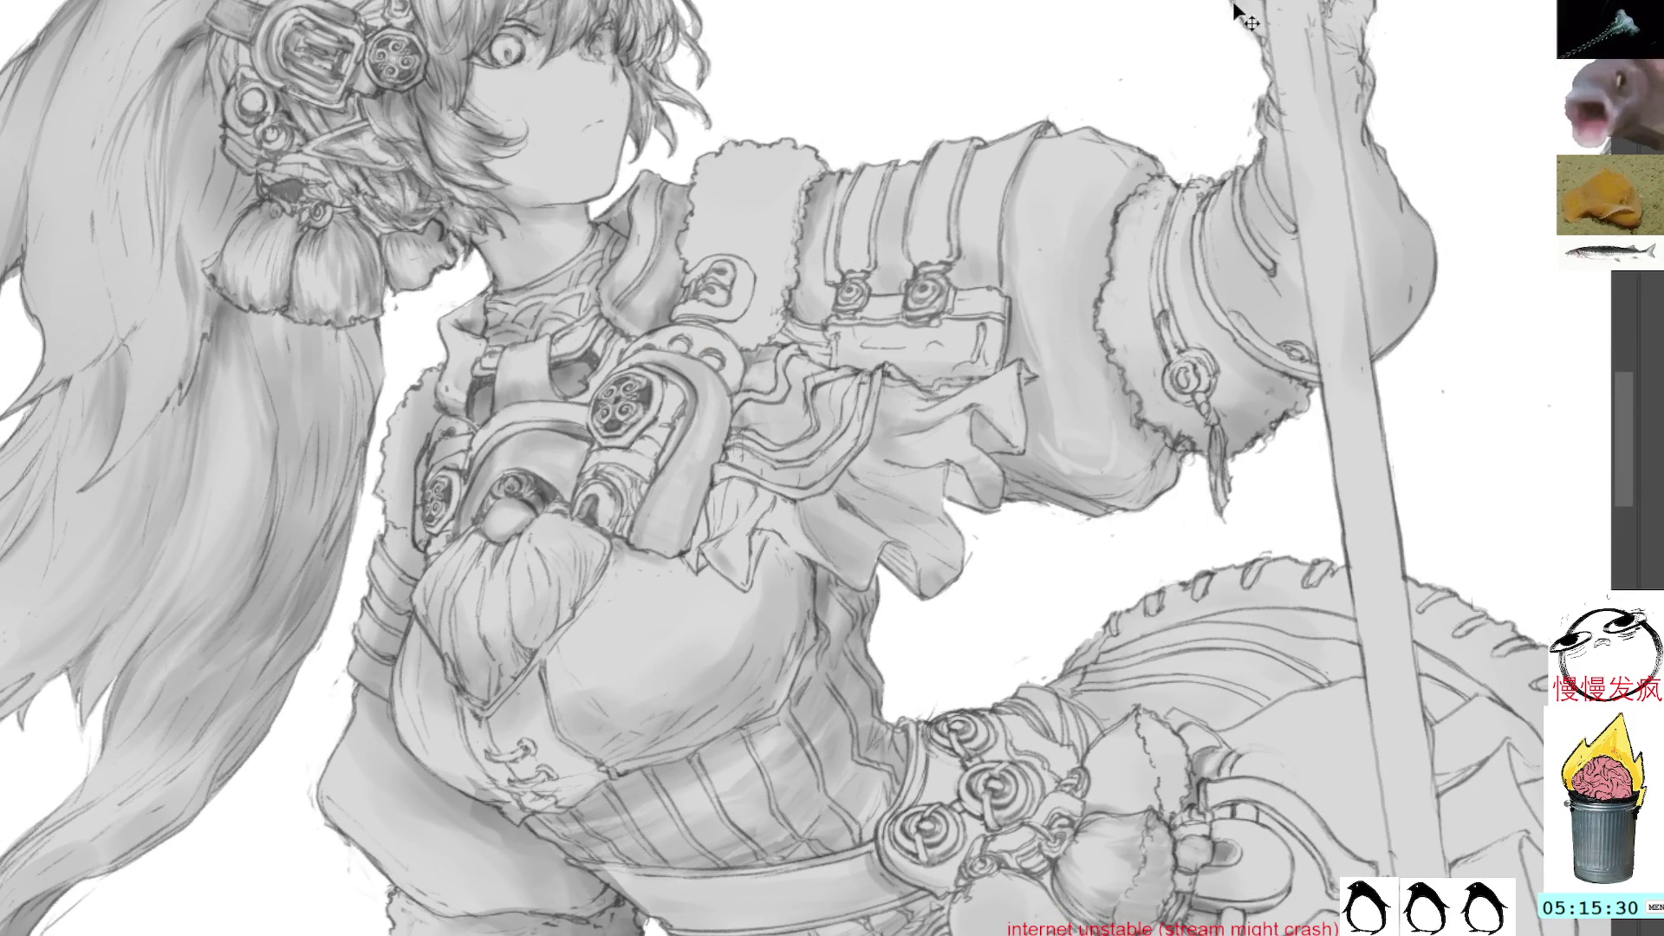
key("v")
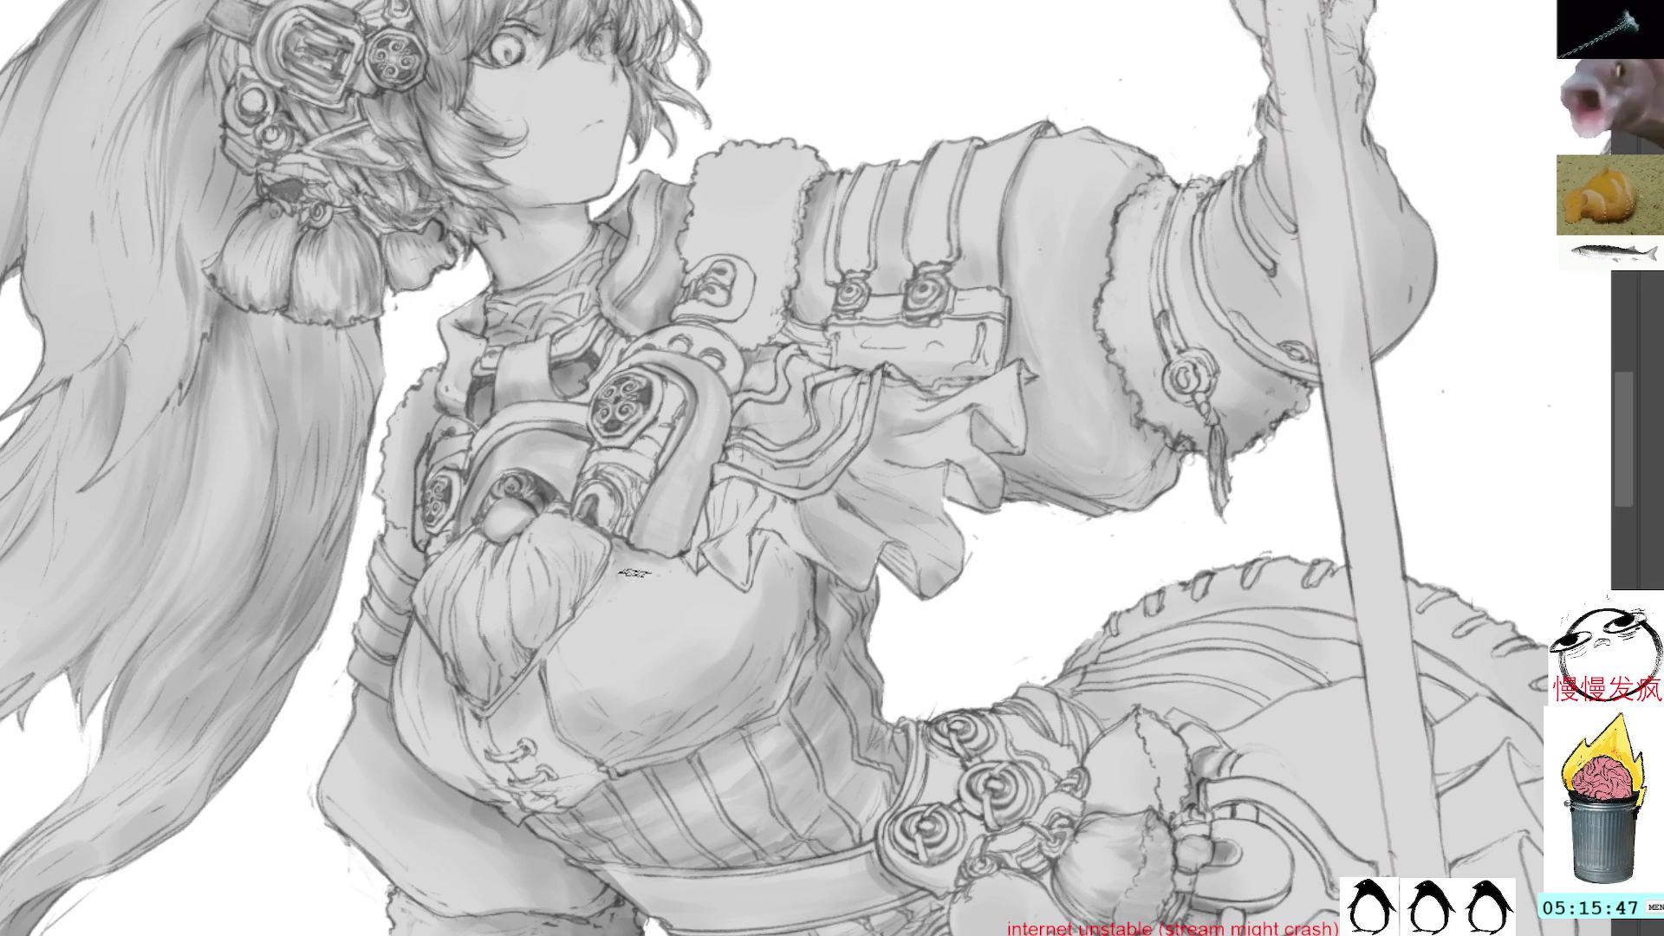
Sample a grey from the chest shading and tilt the view about 60° counter-clockwise
key("Home")
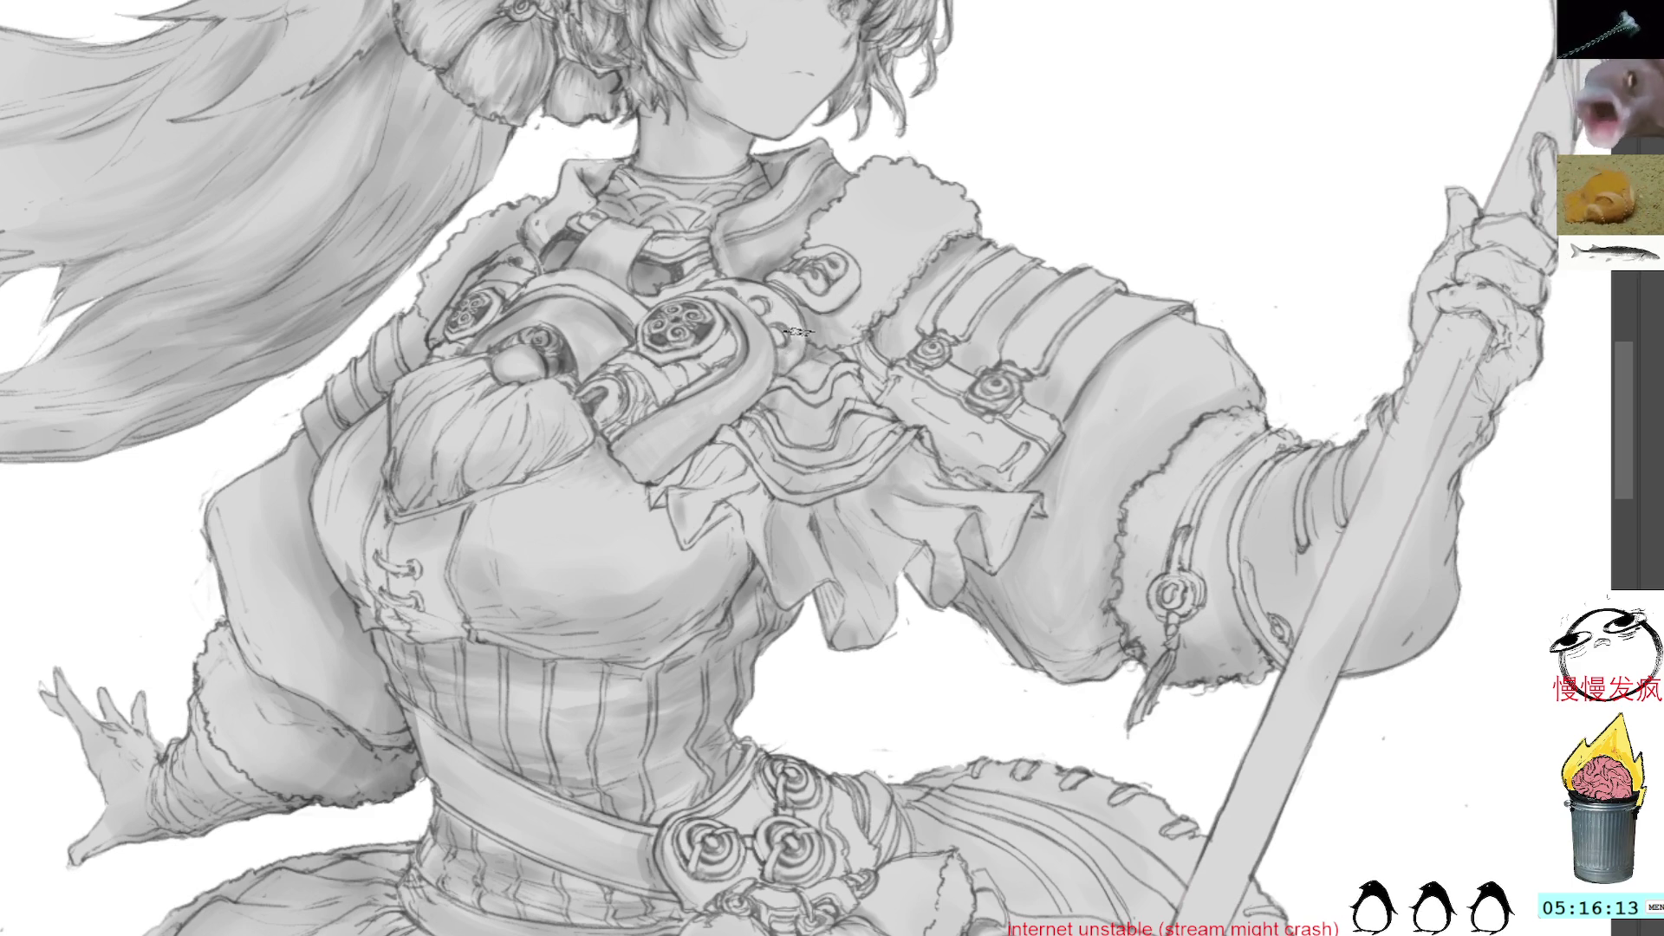
left_click_drag(856, 391, 903, 447)
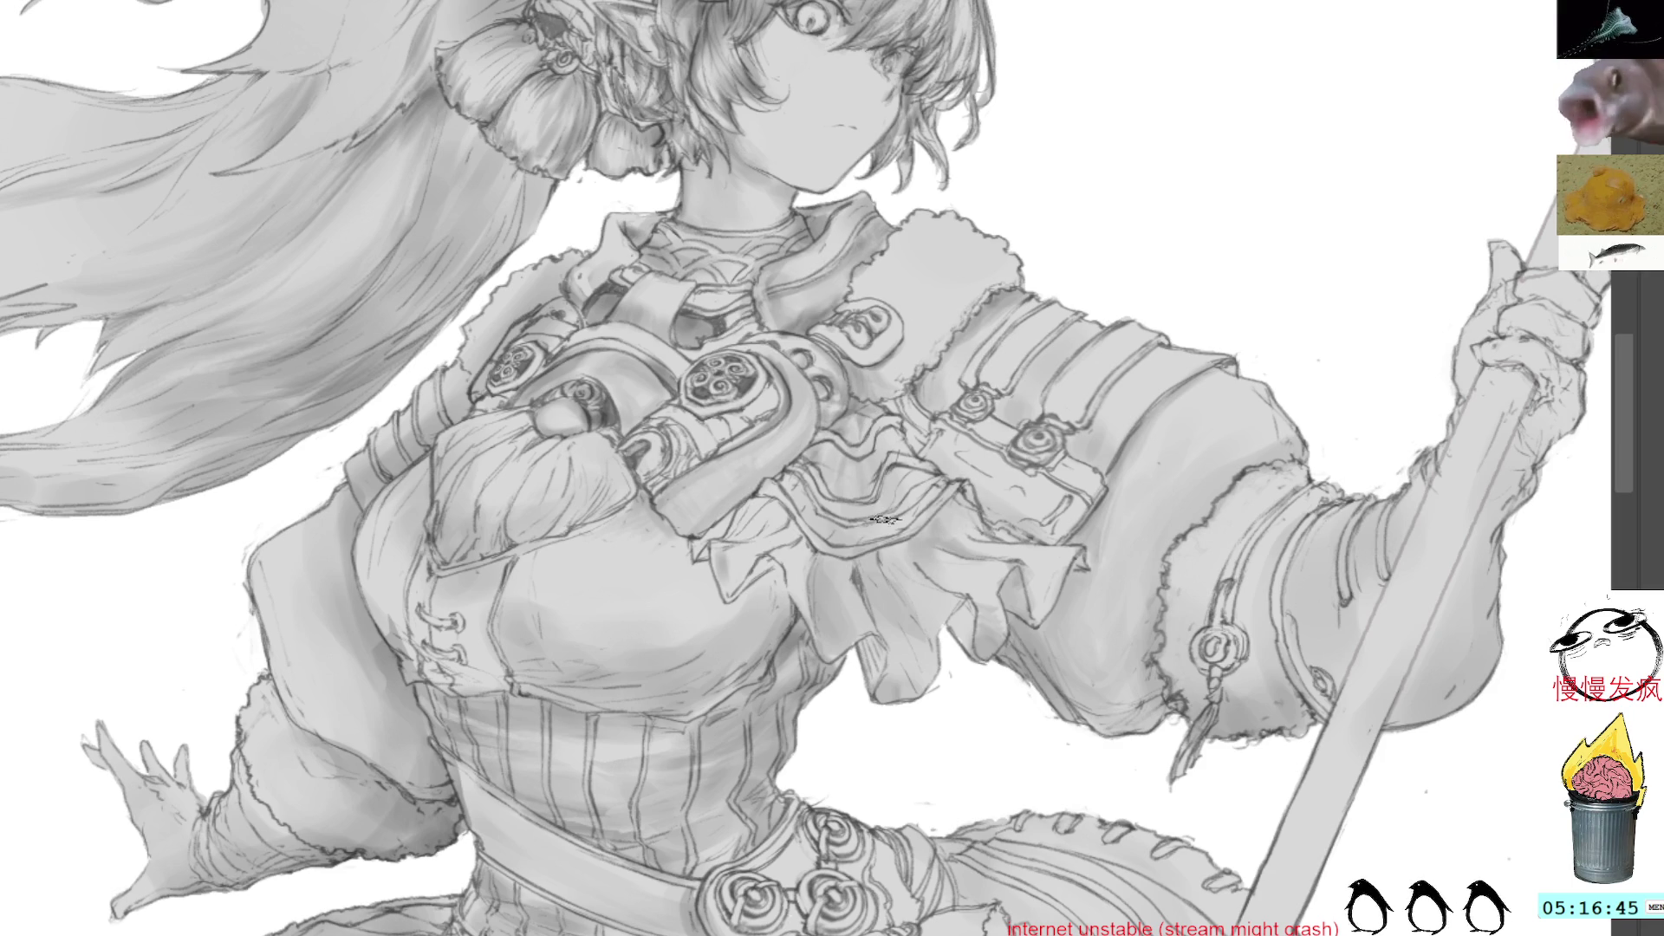
left_click(862, 390, "ctrl")
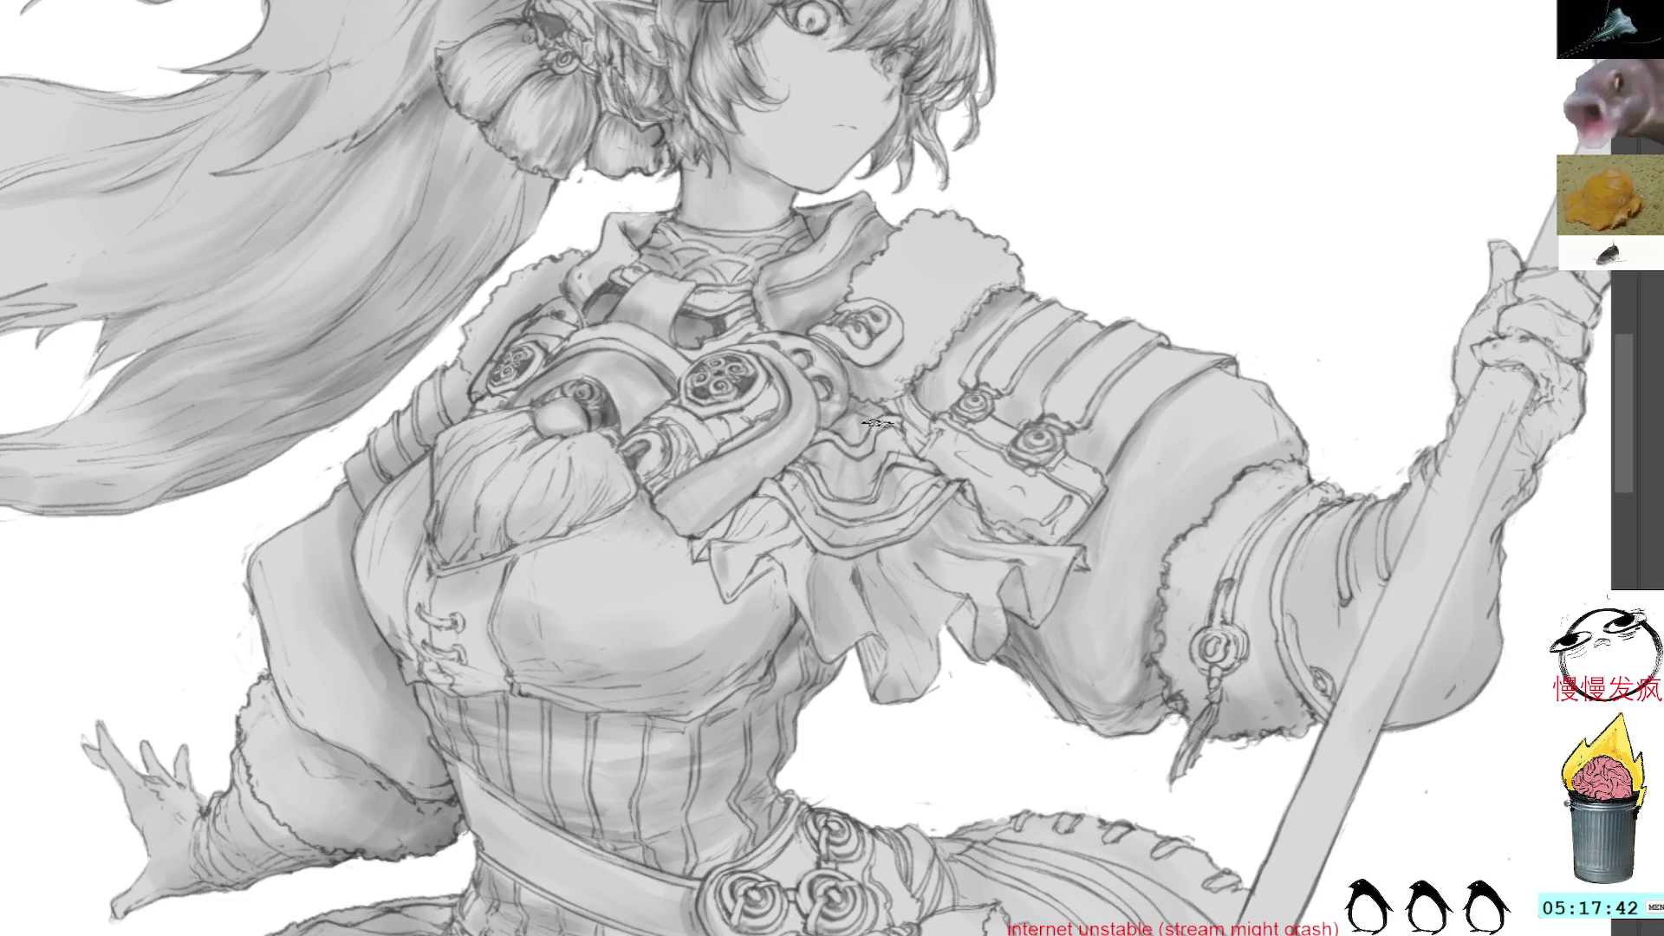
left_click_drag(869, 446, 917, 424)
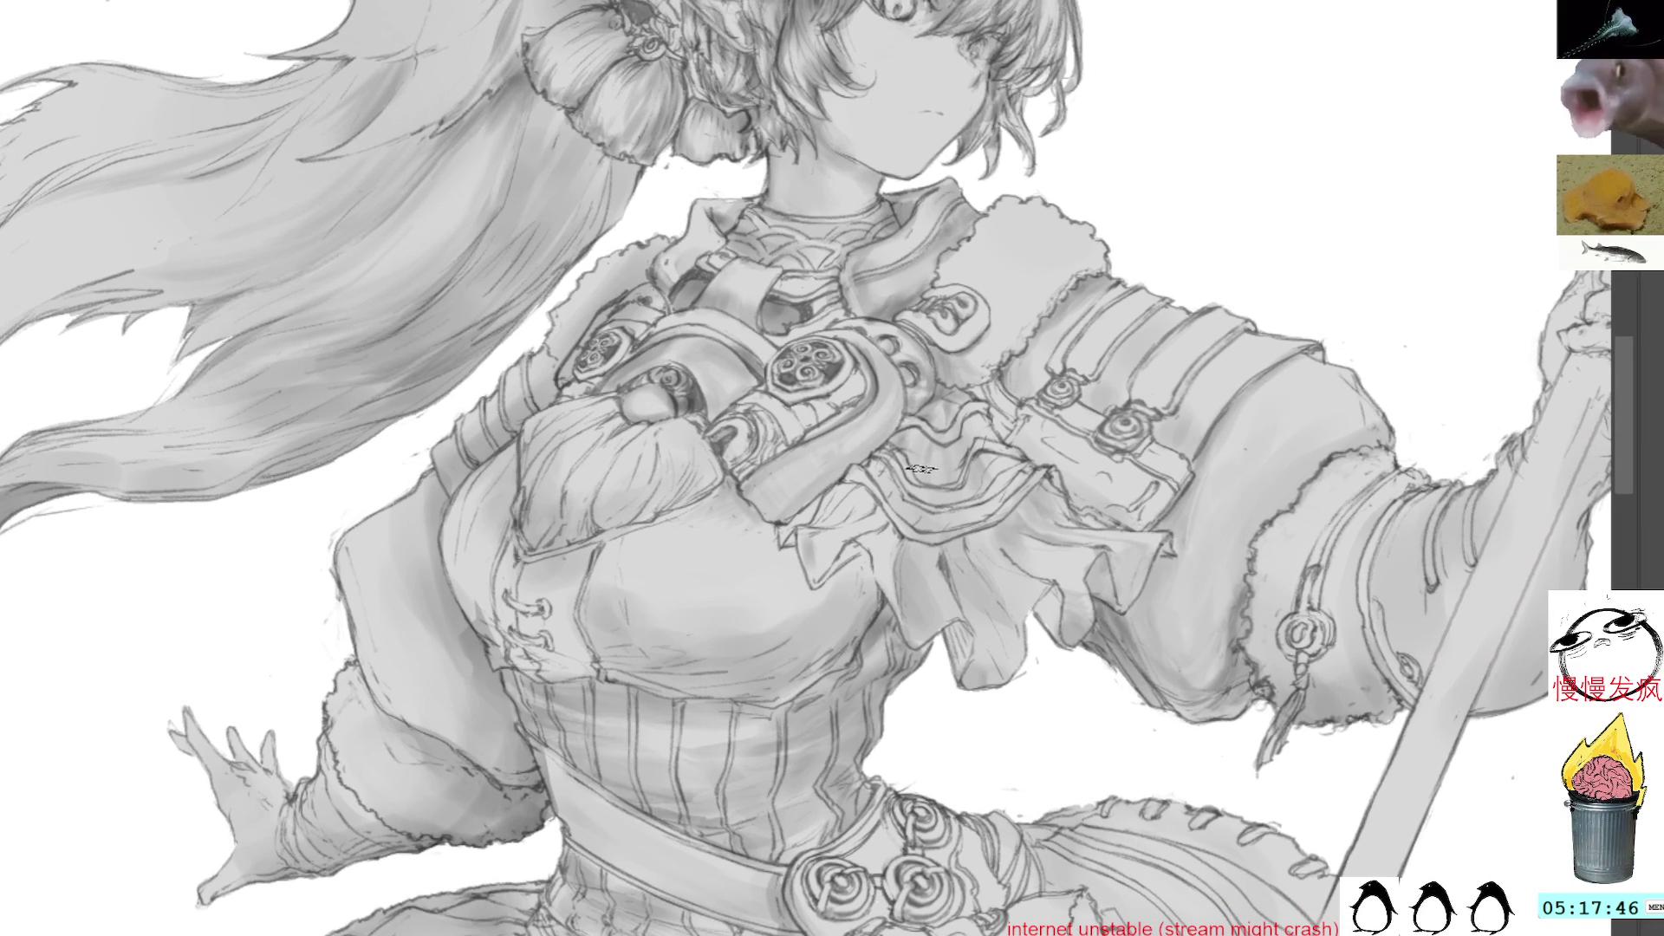
left_click(696, 383)
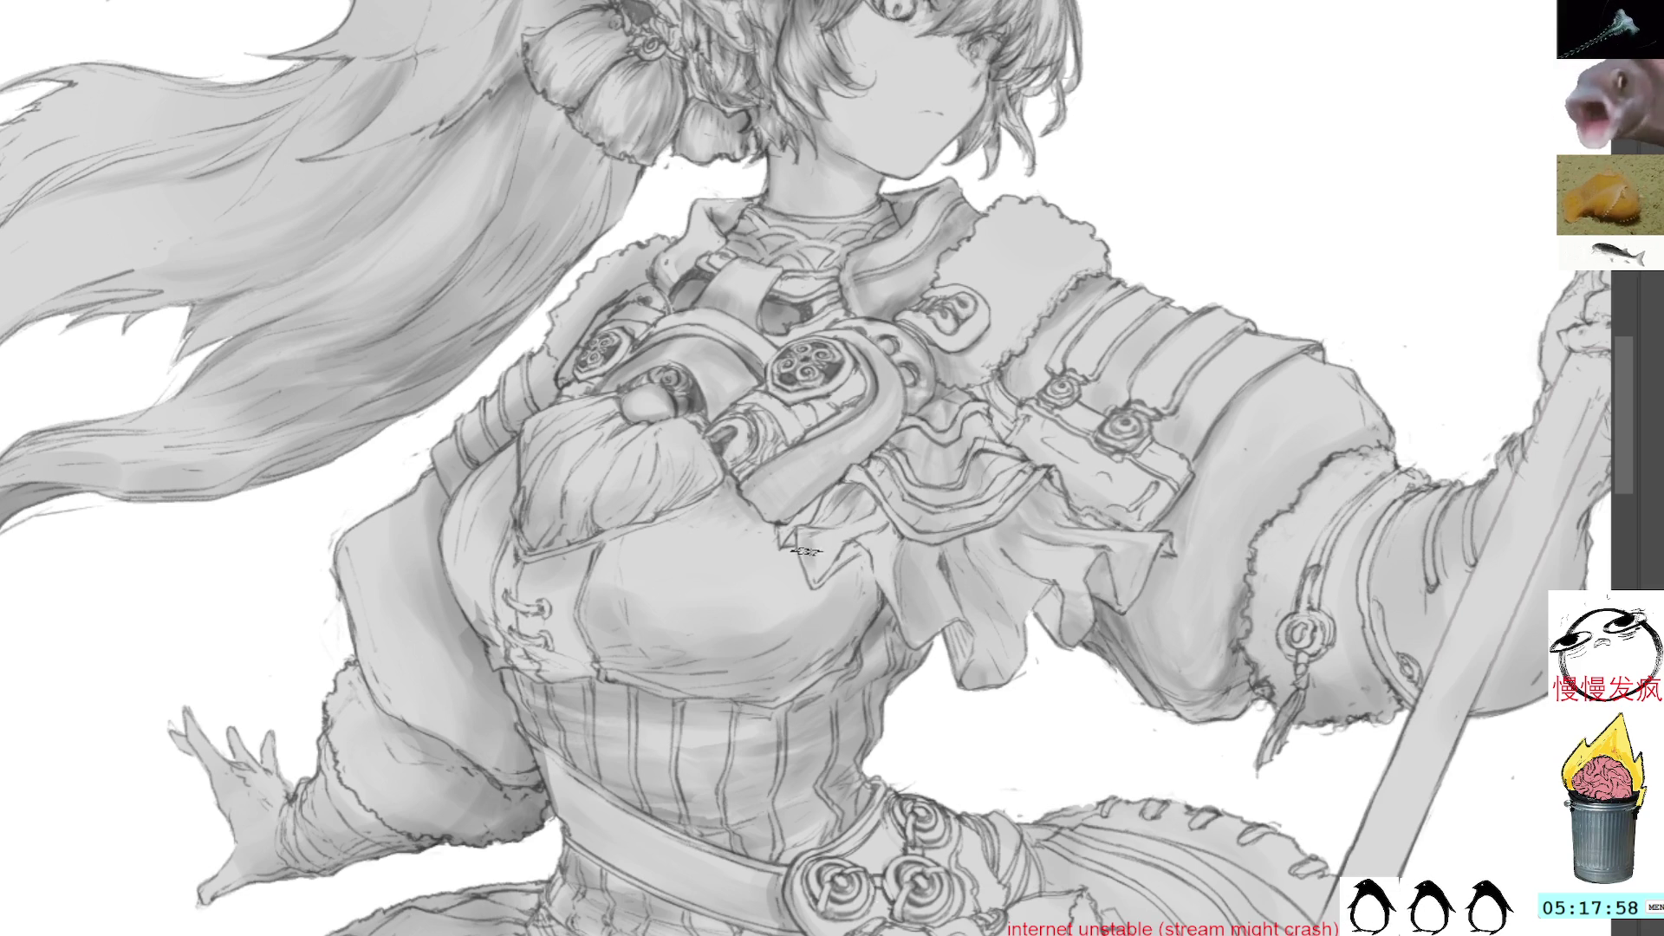
left_click_drag(811, 563, 870, 450)
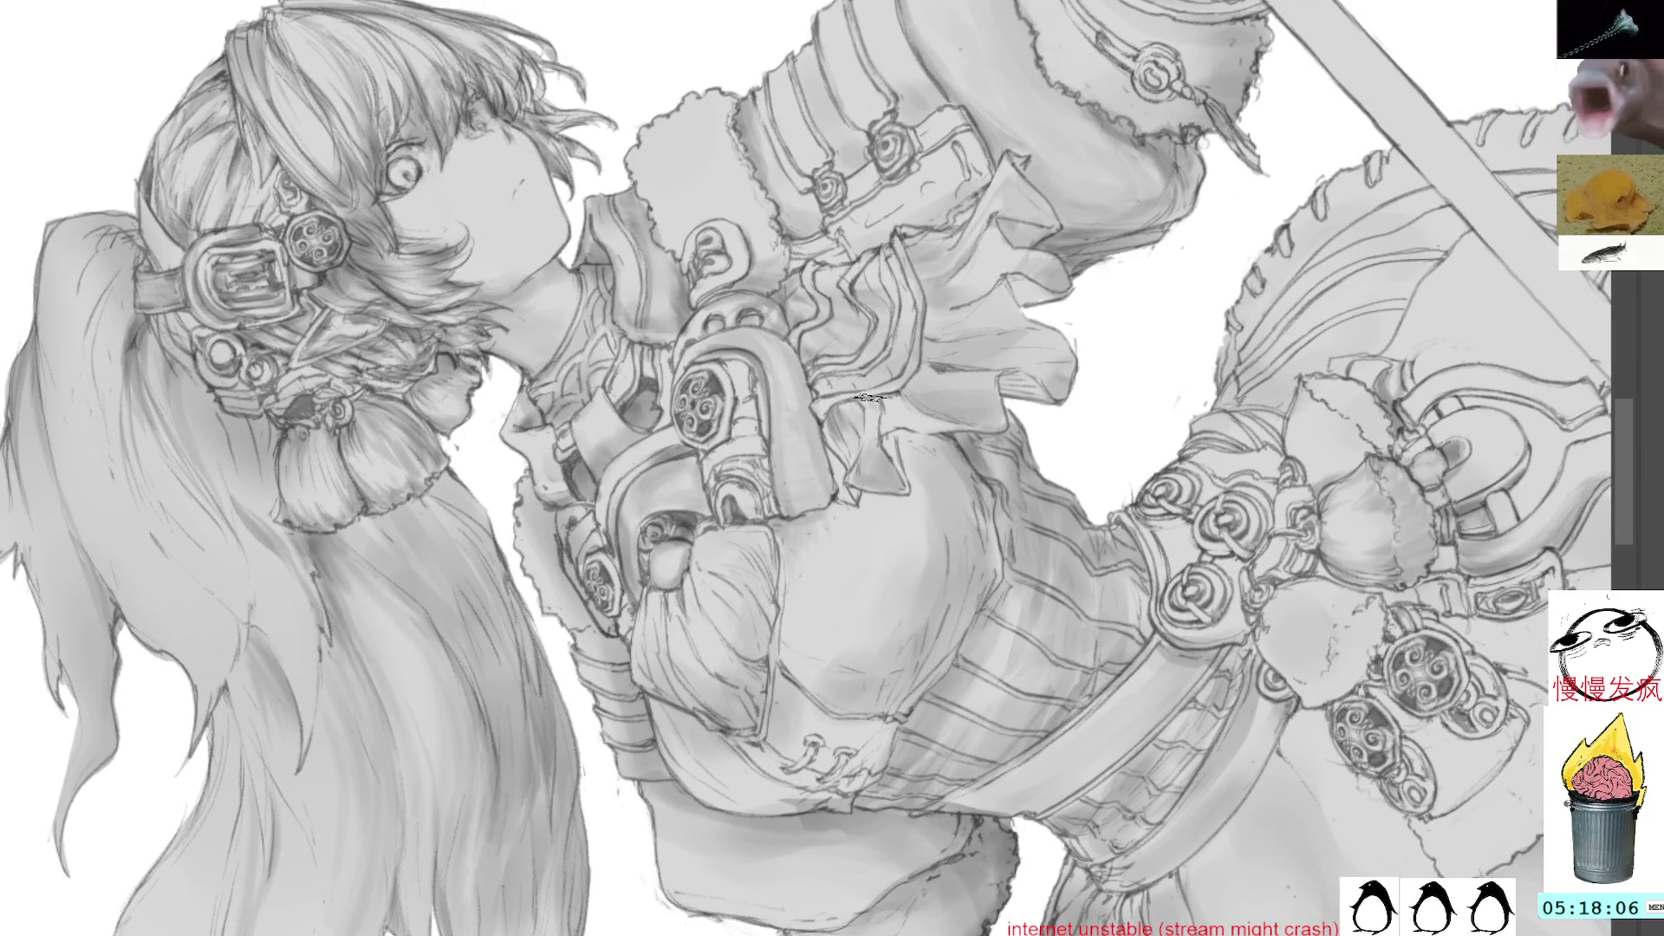
Try several tilted, closer views of the figure, then reset the canvas upright
key("Delete")
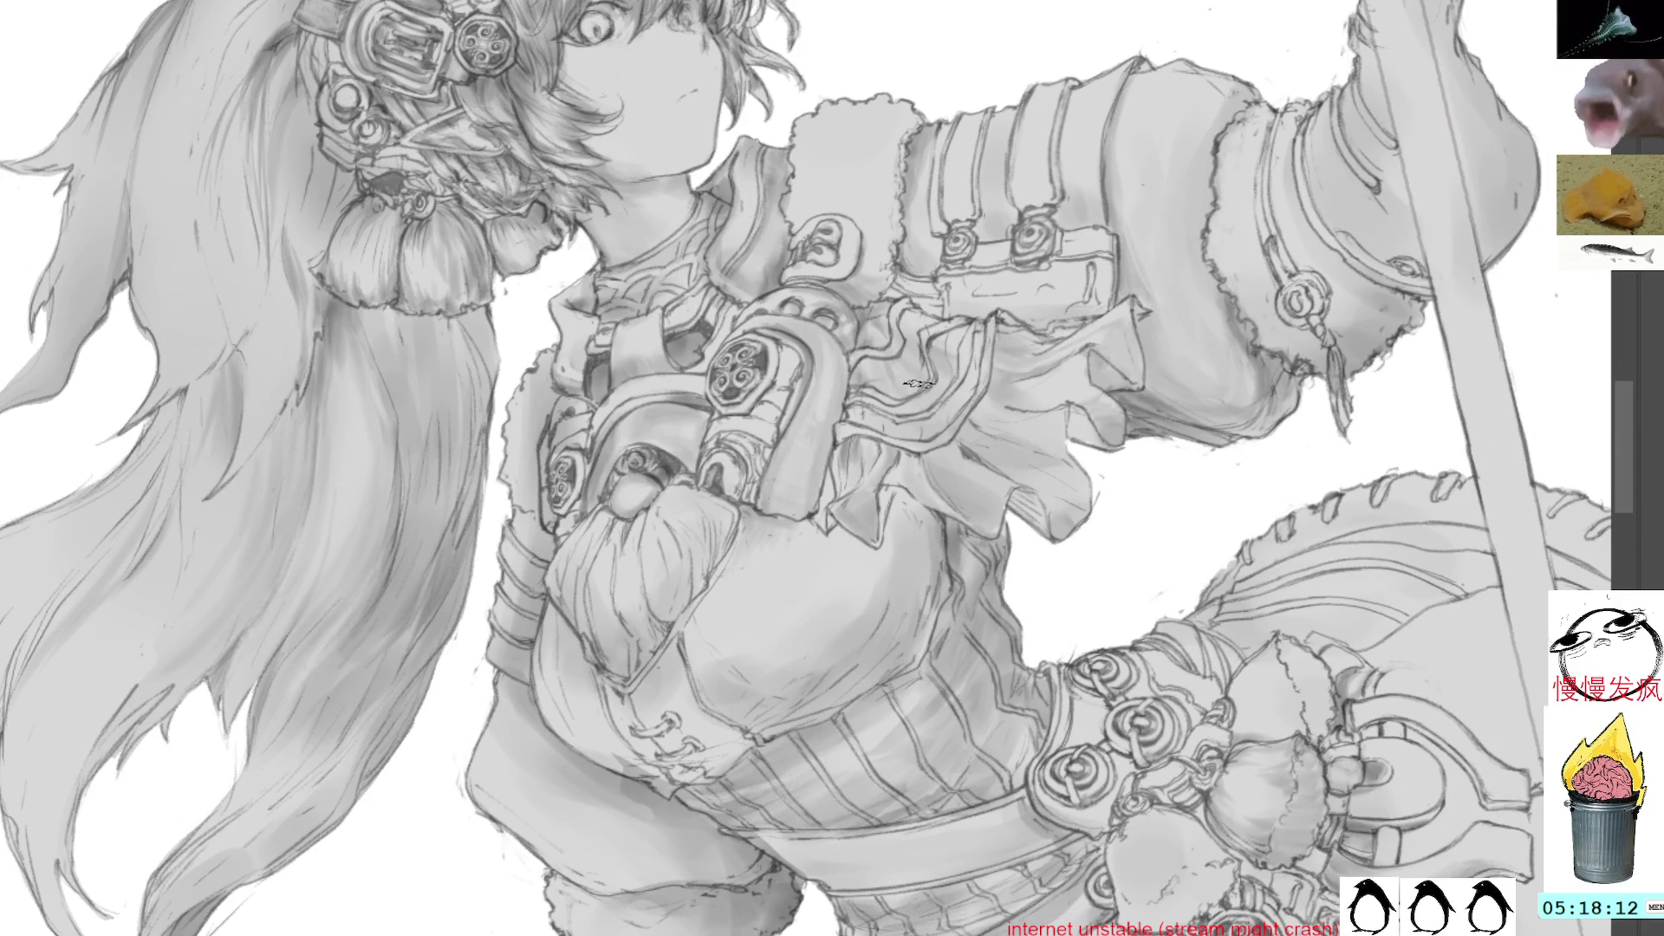
mouse_move(975, 416)
left_mouse_down()
mouse_move(1016, 436)
mouse_move(1001, 387)
left_mouse_up()
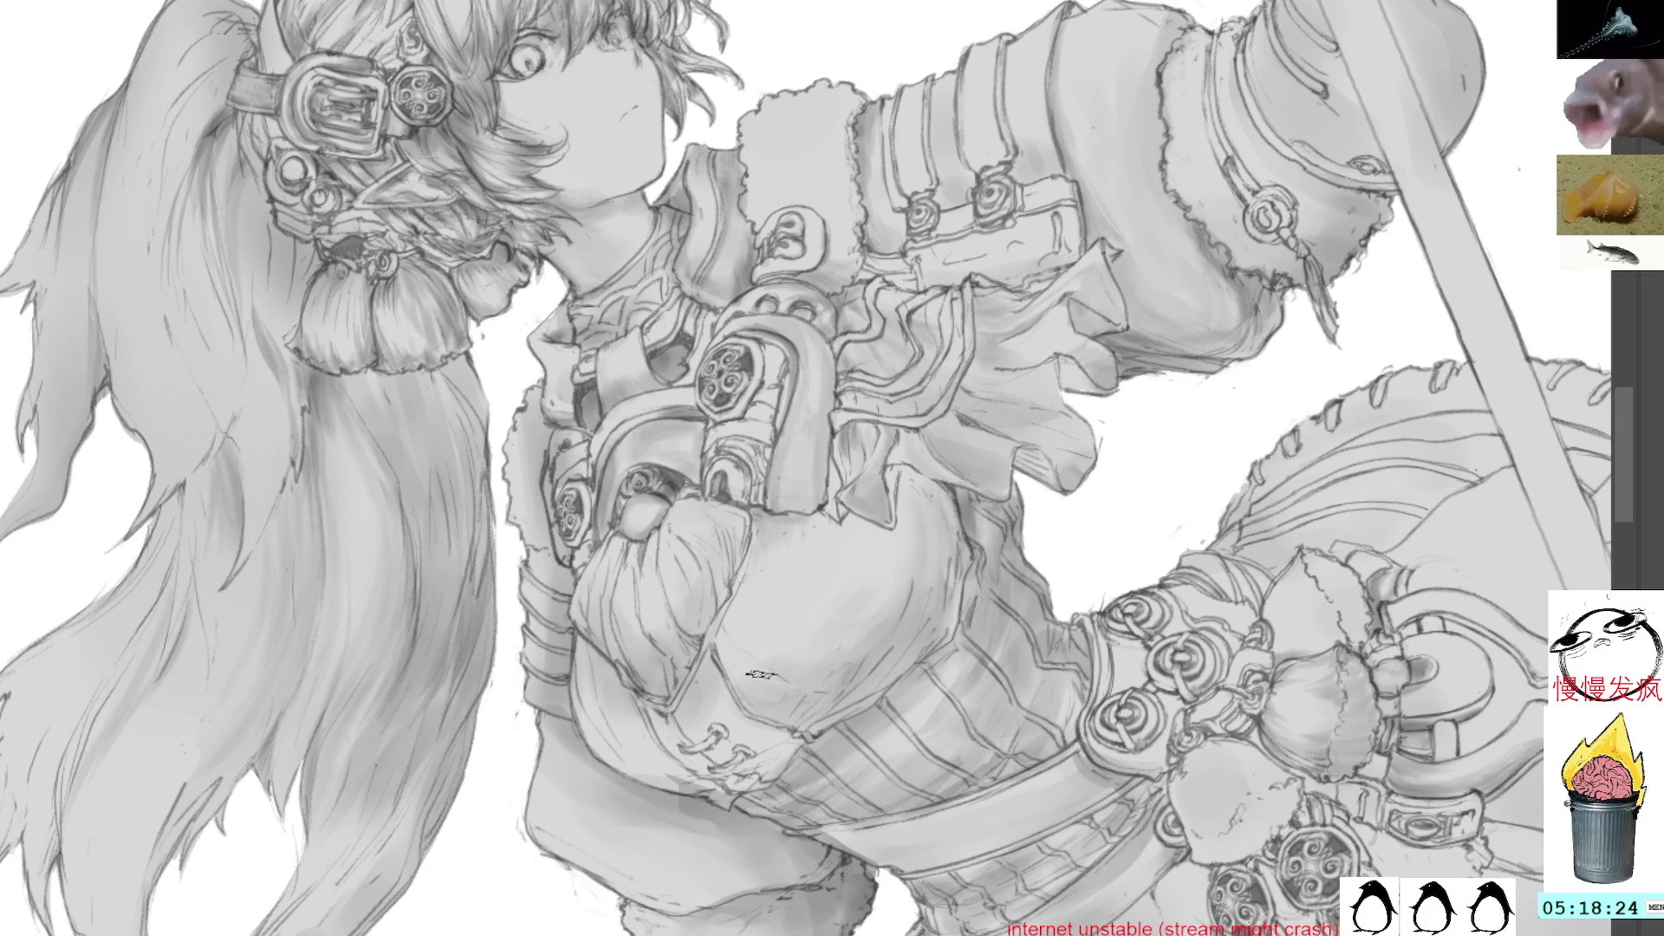
key("Delete")
key("Delete")
key("Delete")
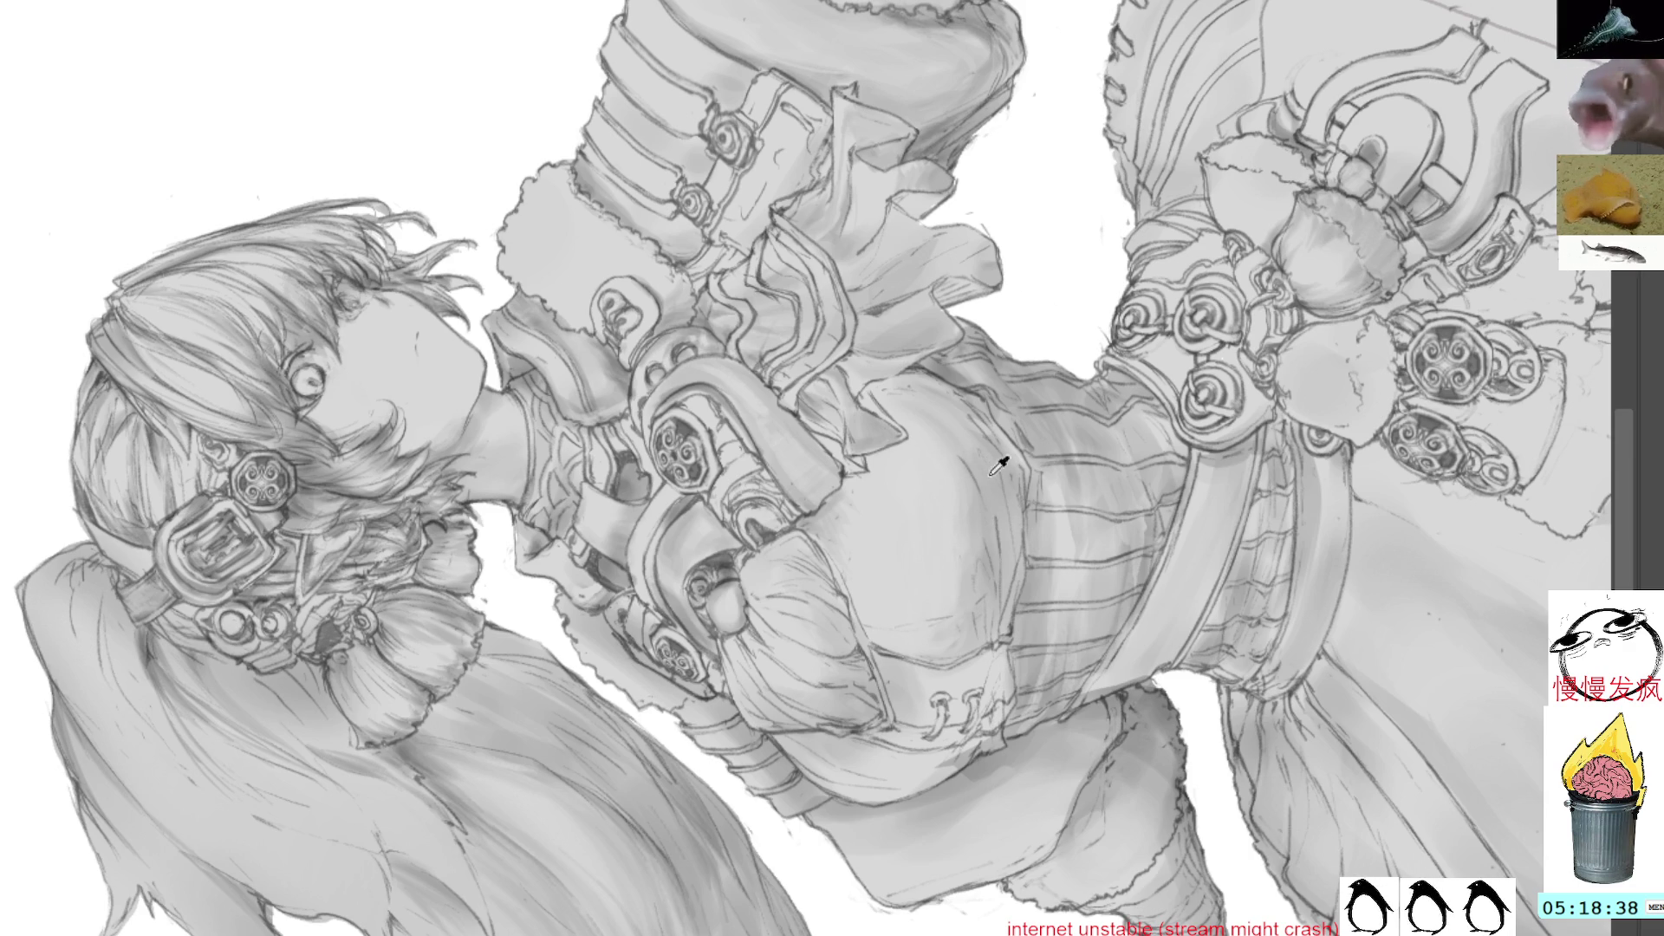
mouse_move(1033, 260)
left_mouse_down()
mouse_move(1066, 446)
mouse_move(706, 483)
mouse_move(568, 474)
left_mouse_up()
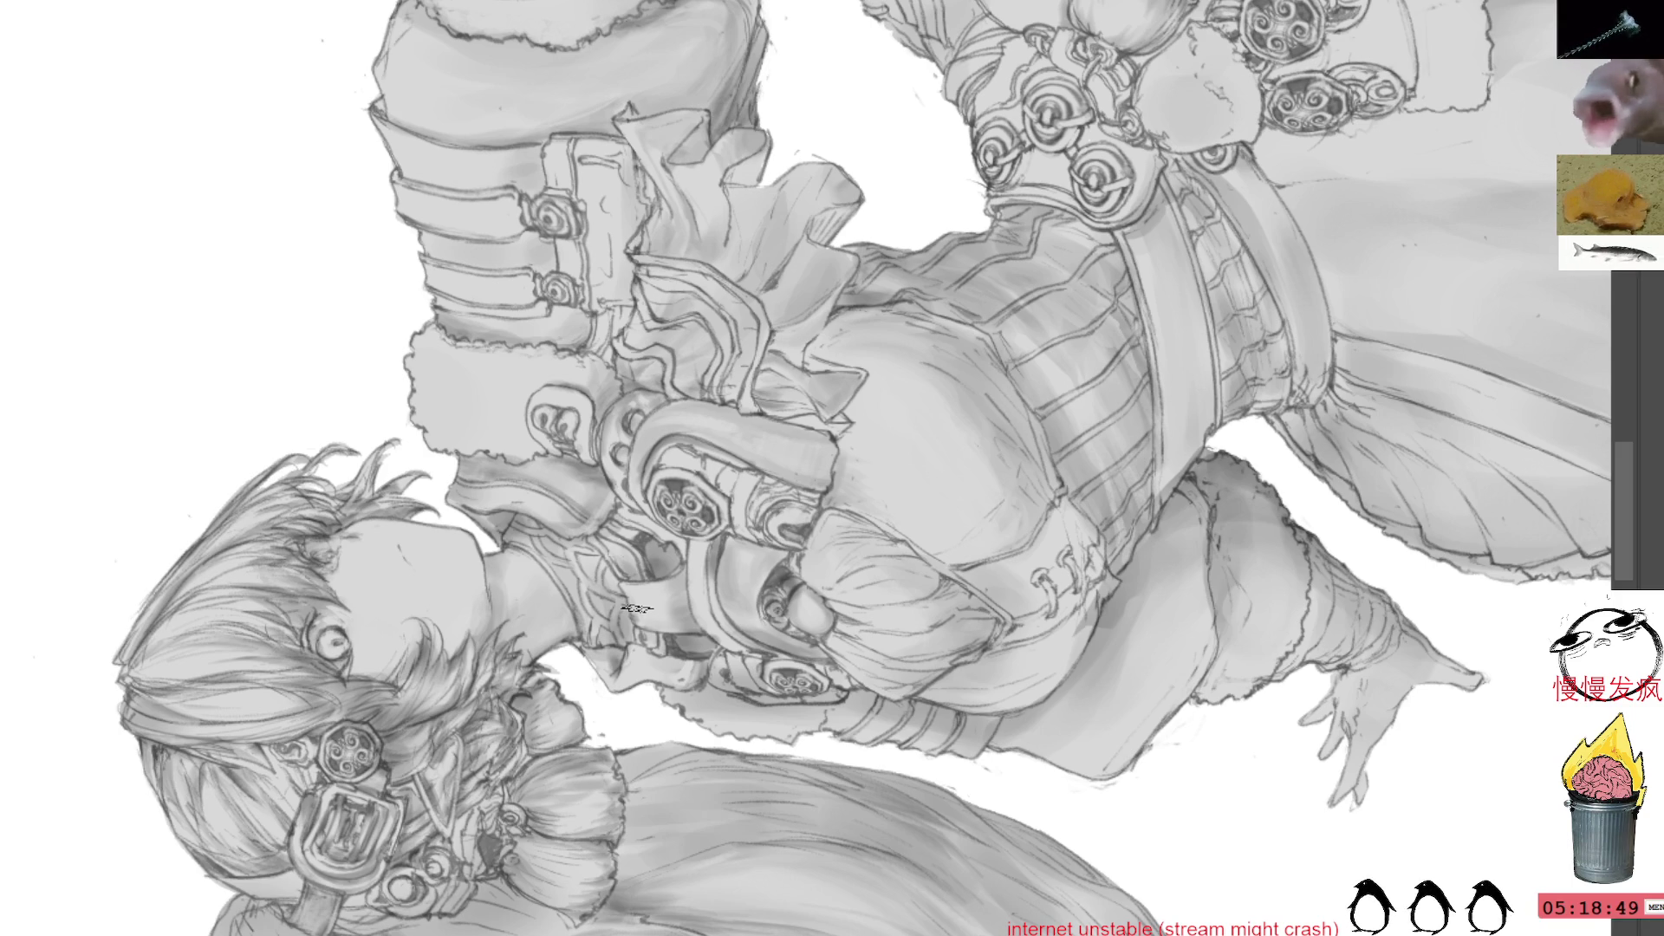
key("Escape")
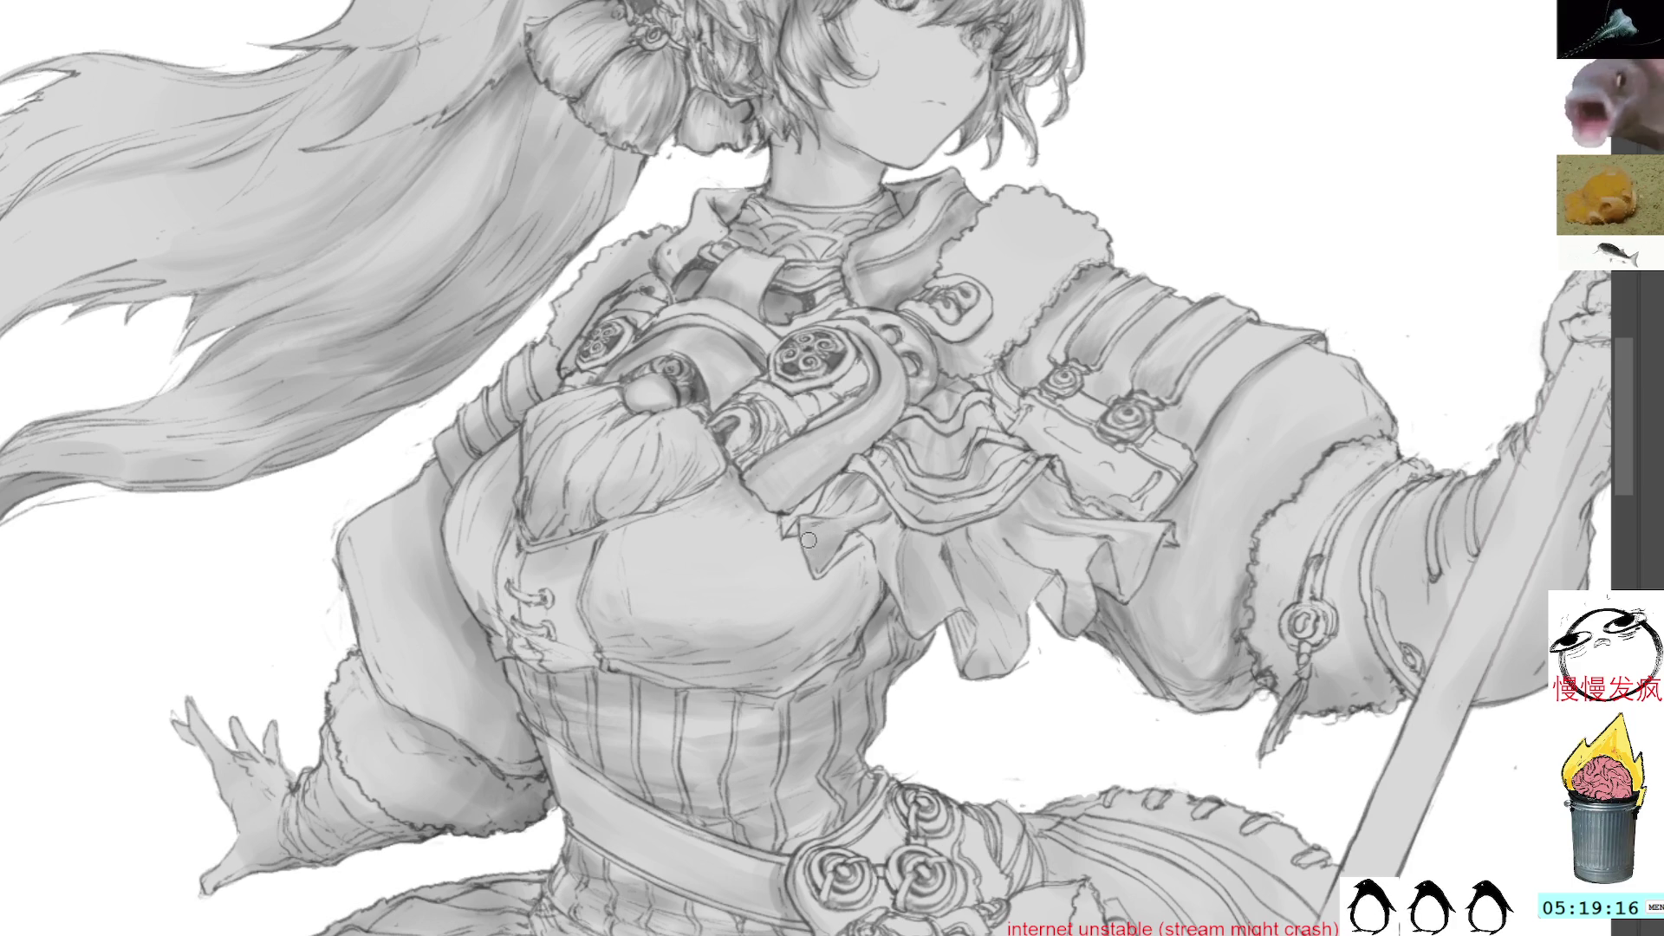
Sample a shade from the torso artwork, then switch to a rotated, closer torso view
left_click_drag(993, 344, 871, 443)
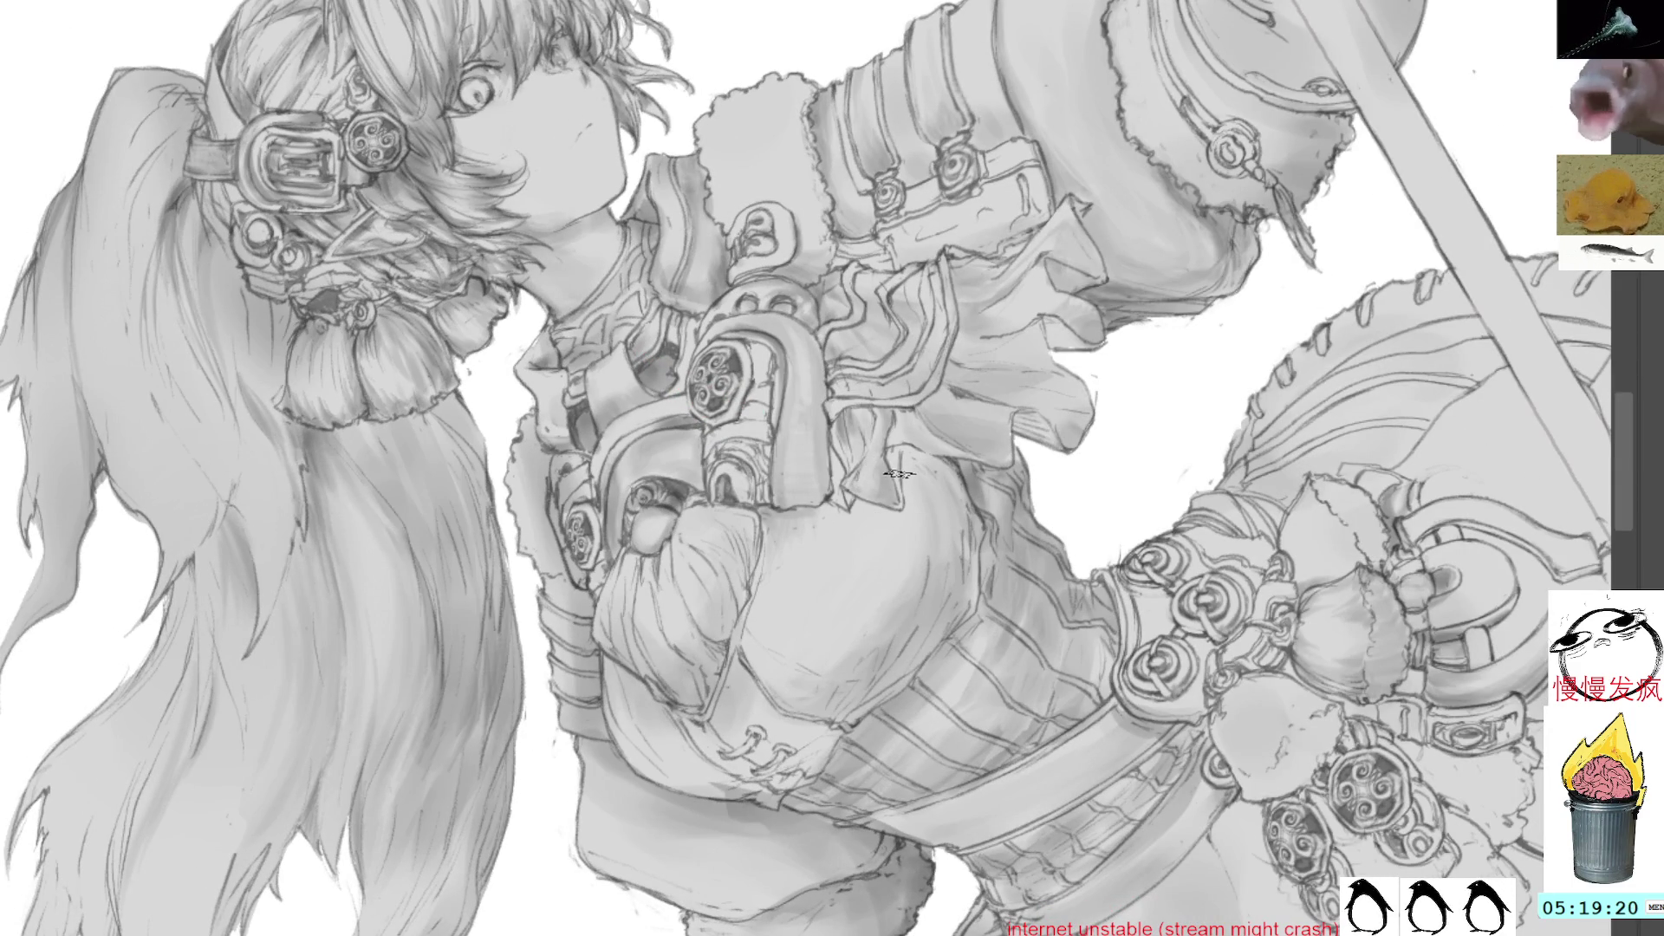
left_click_drag(902, 475, 1012, 278)
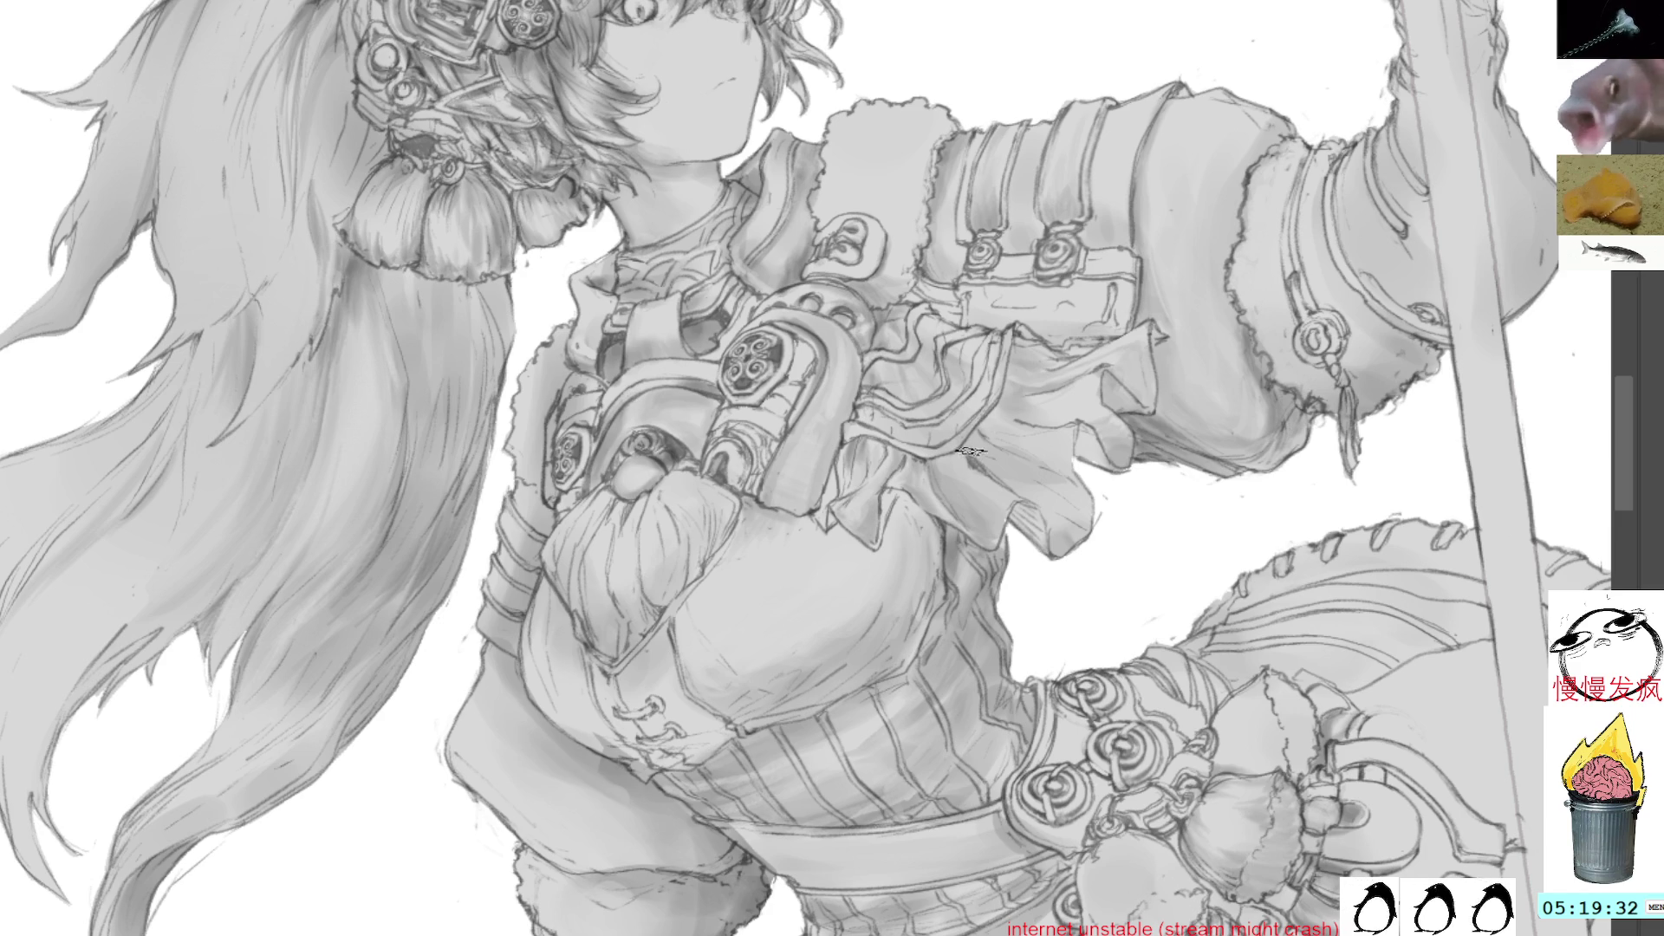
key("Home")
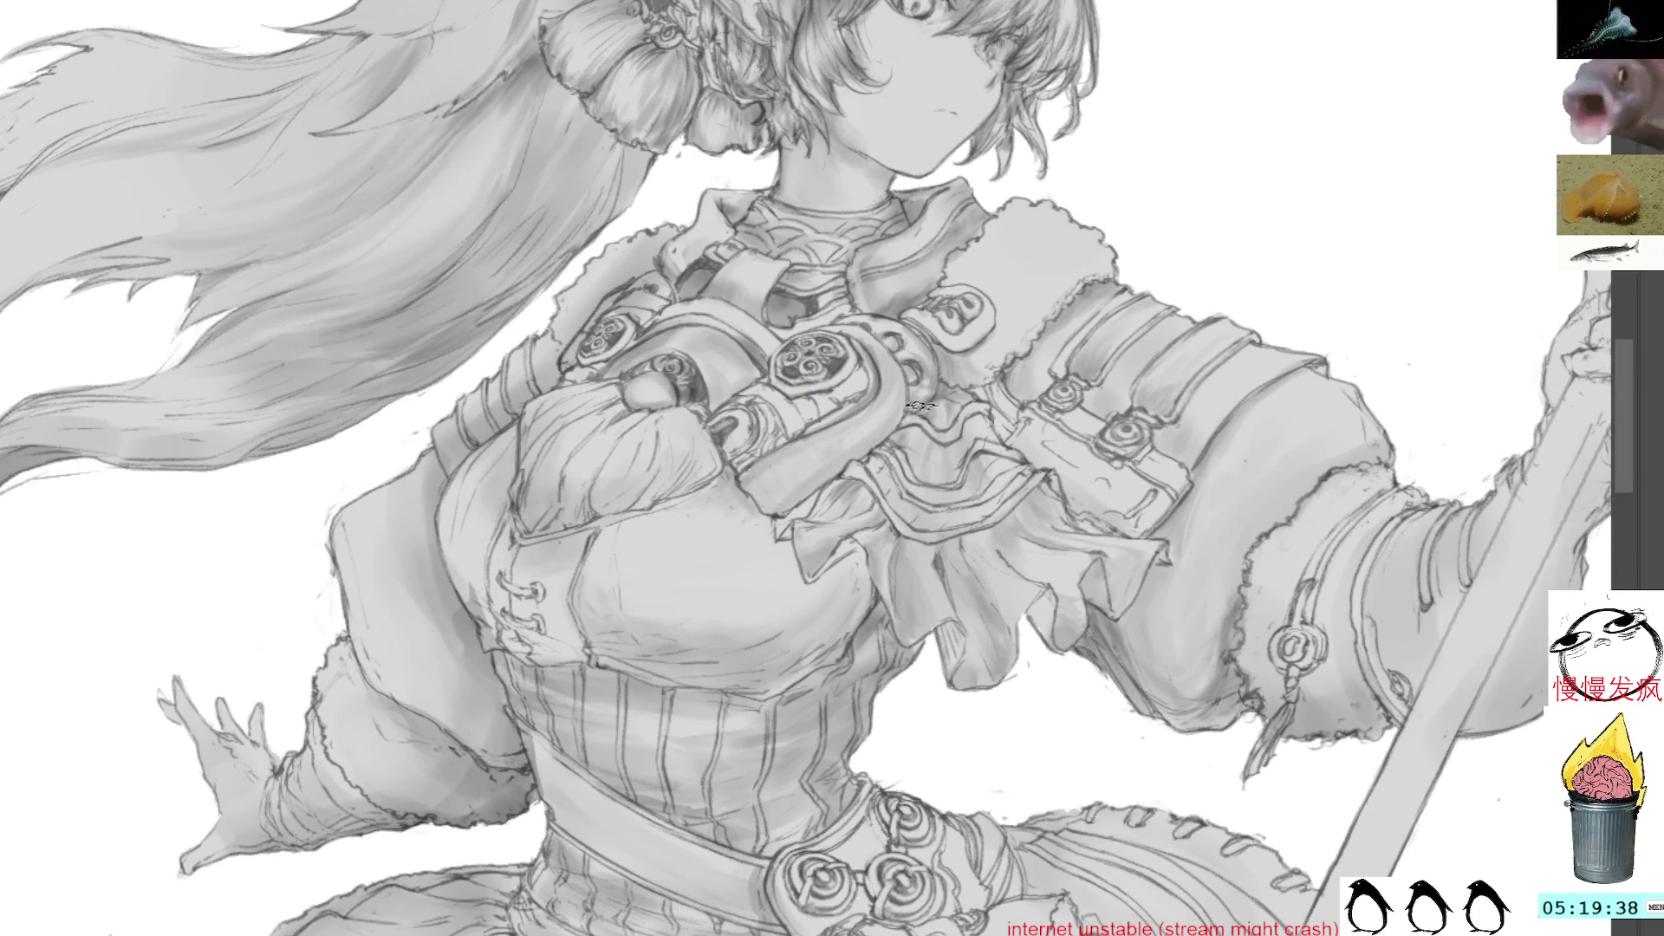
left_click(895, 570)
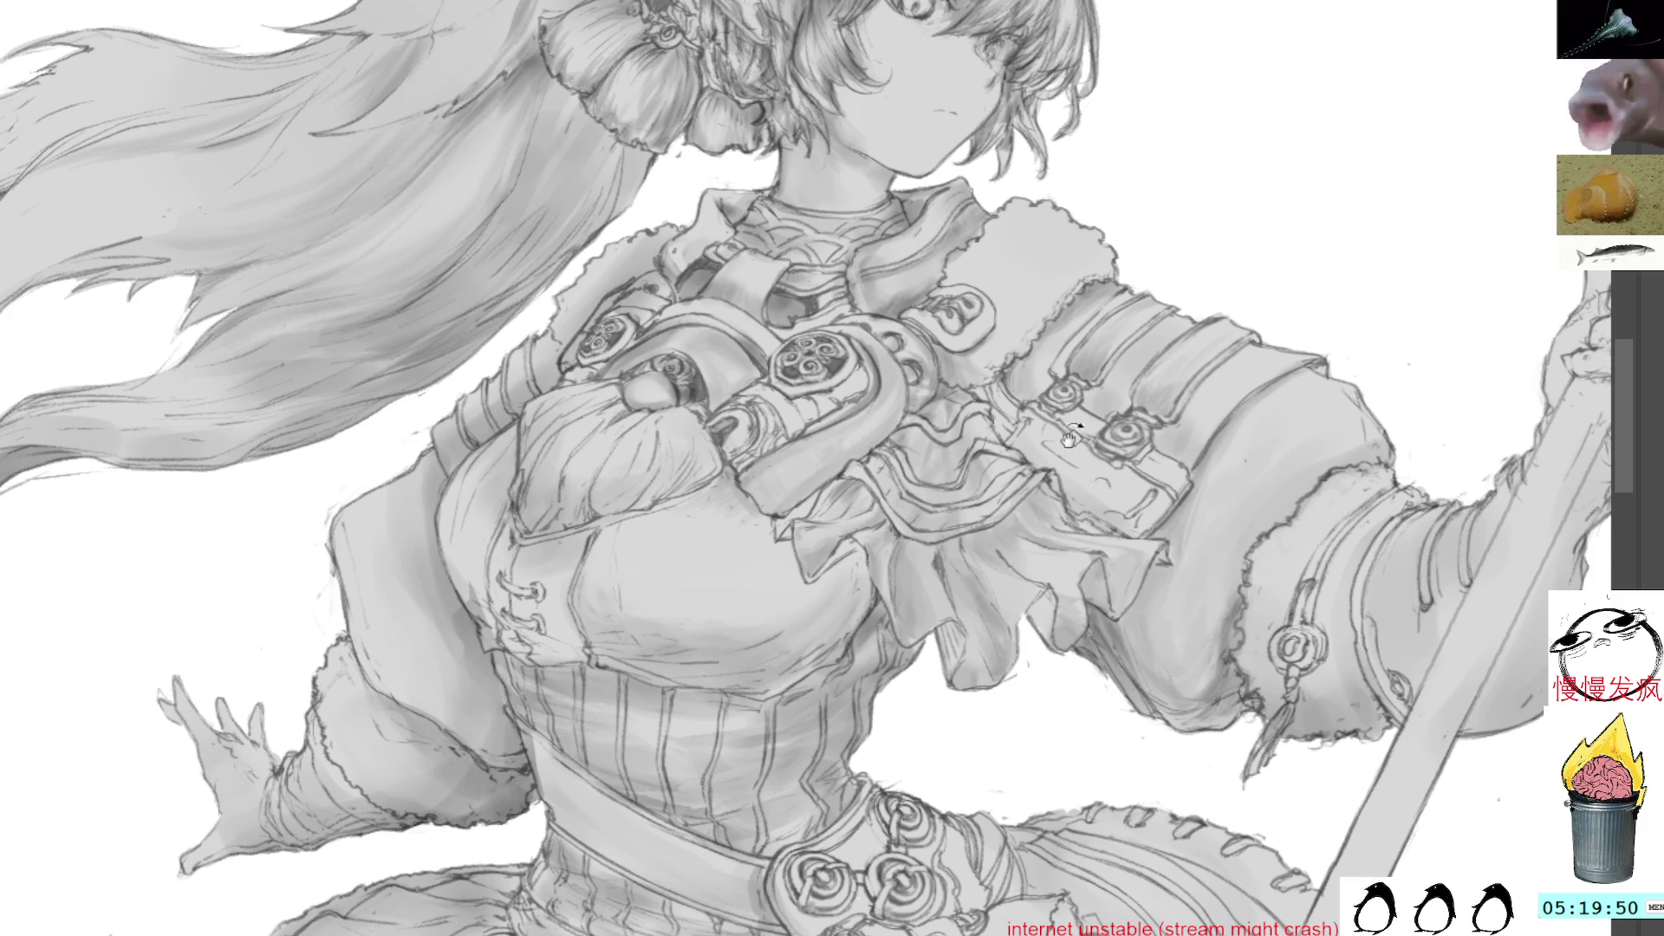
key("5")
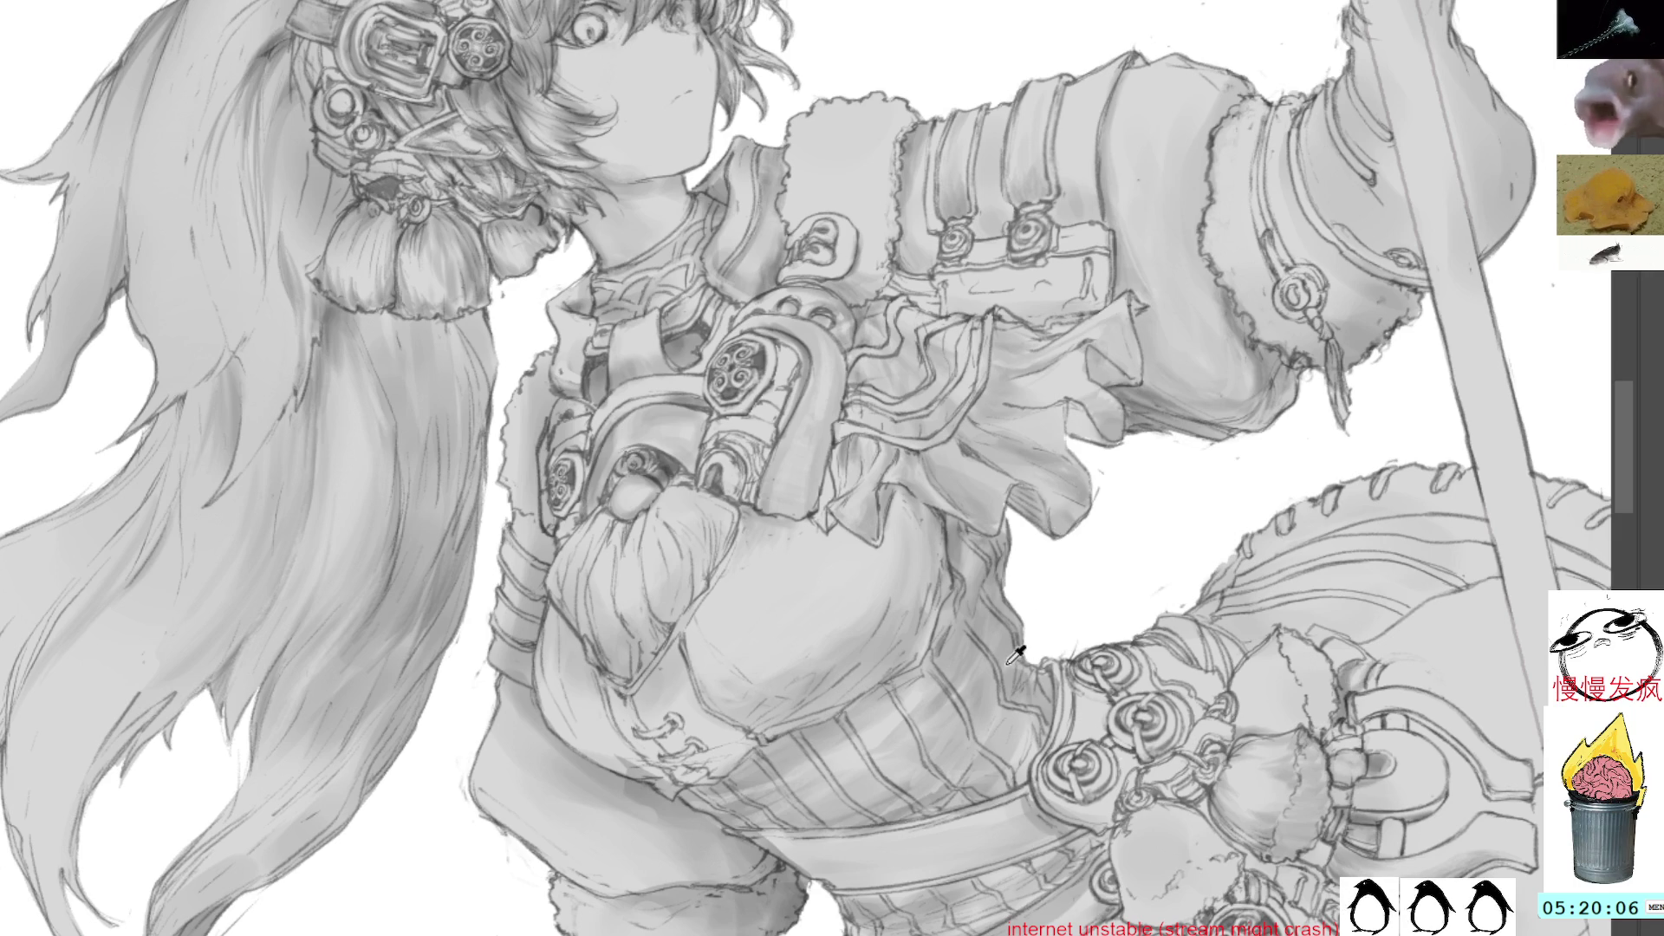
mouse_move(1106, 494)
left_mouse_down()
mouse_move(1045, 388)
mouse_move(1053, 520)
mouse_move(1126, 412)
left_mouse_up()
mouse_move(1175, 498)
left_mouse_down()
mouse_move(1092, 523)
mouse_move(1077, 550)
left_mouse_up()
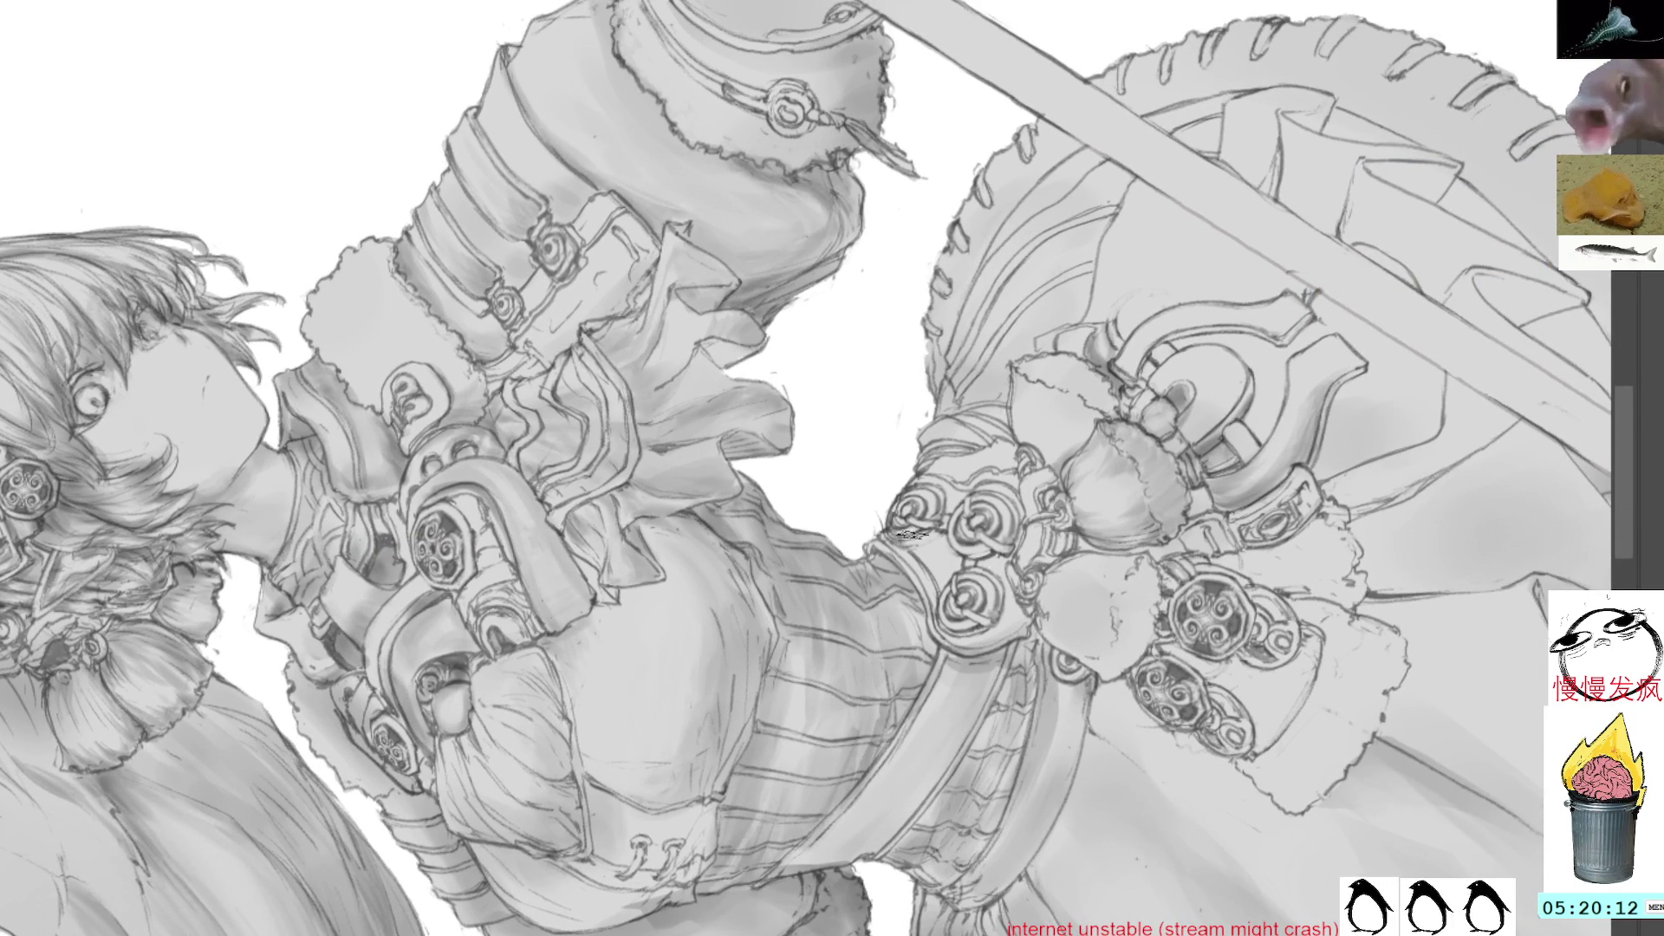
left_click(743, 550)
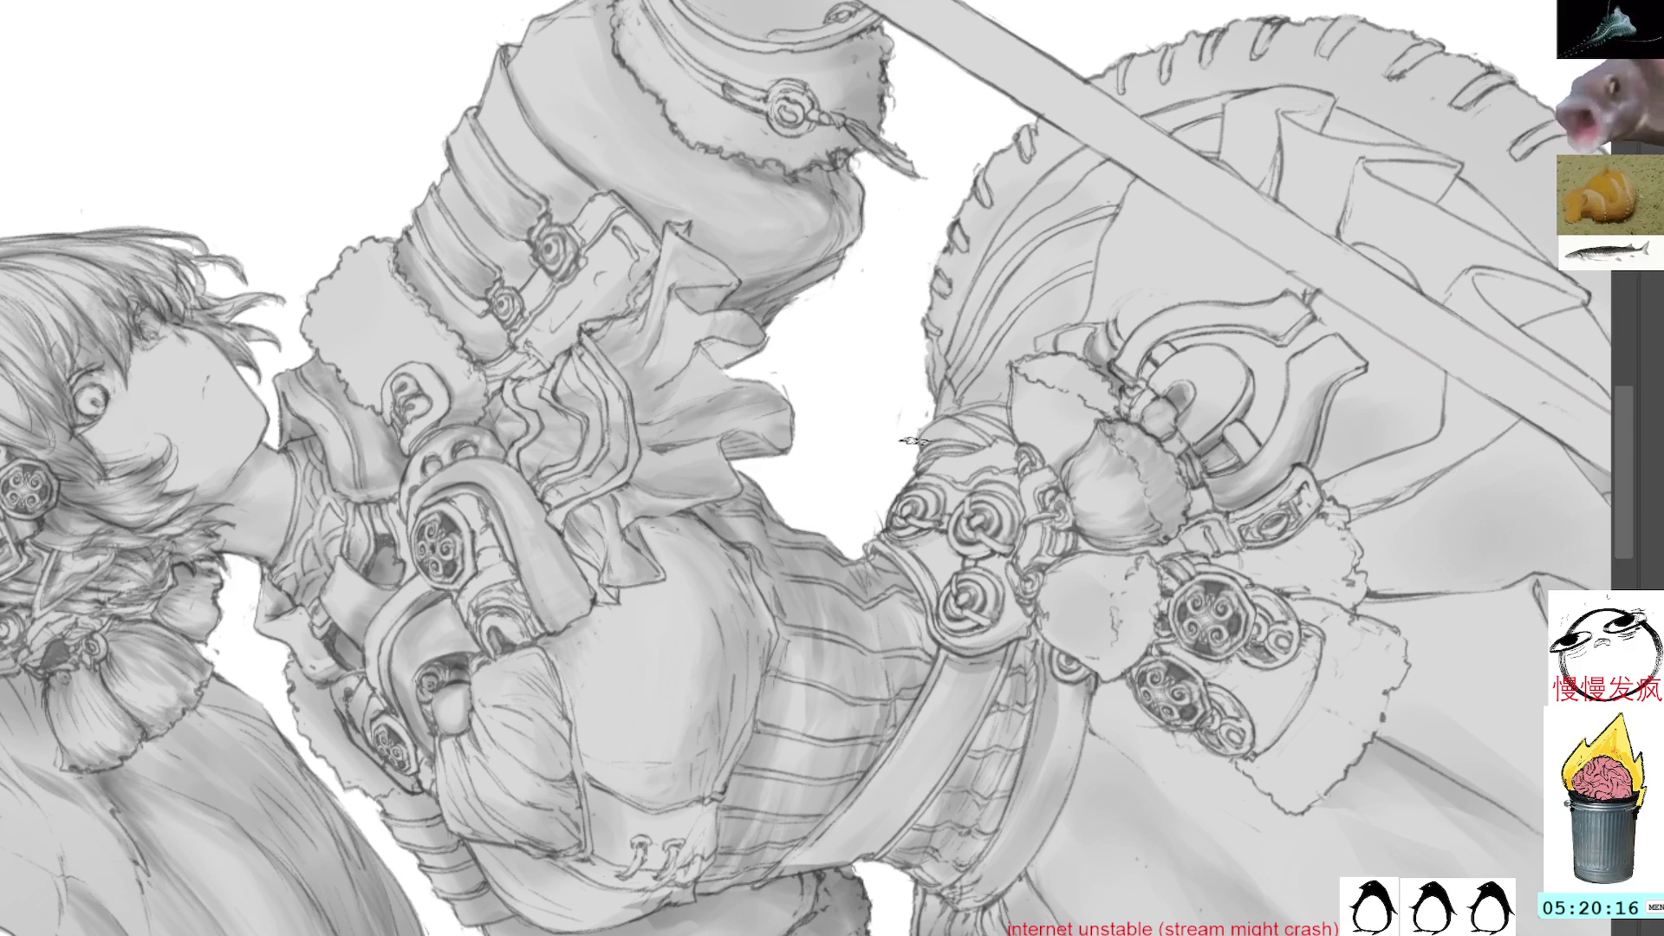
left_click(886, 527)
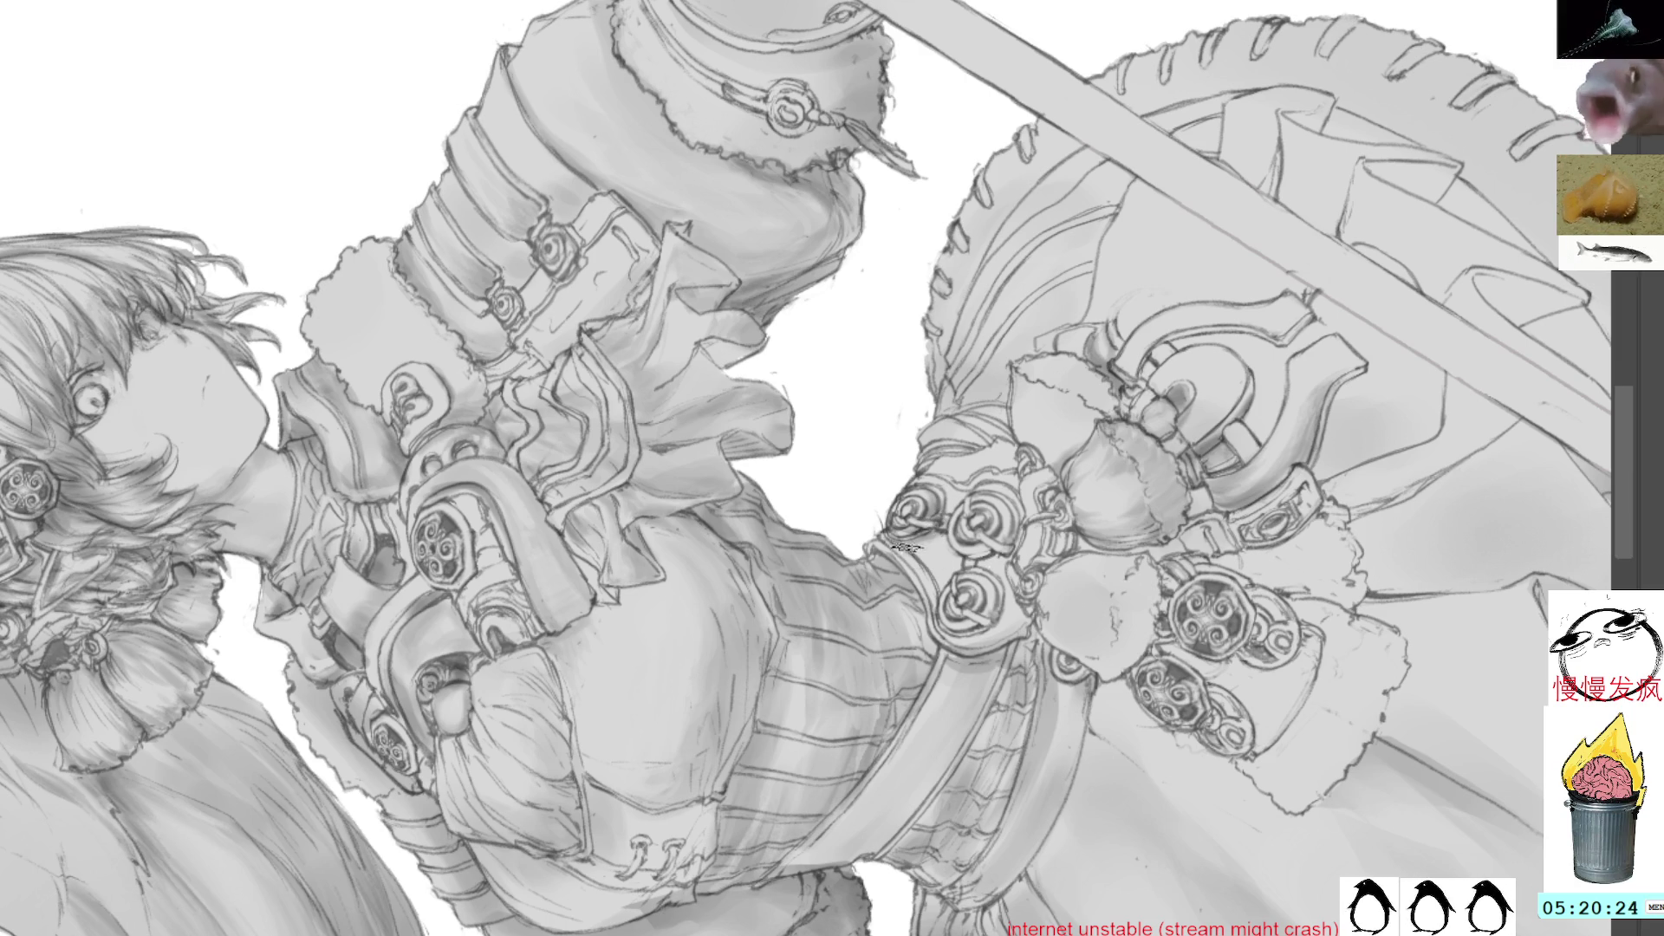
key("End")
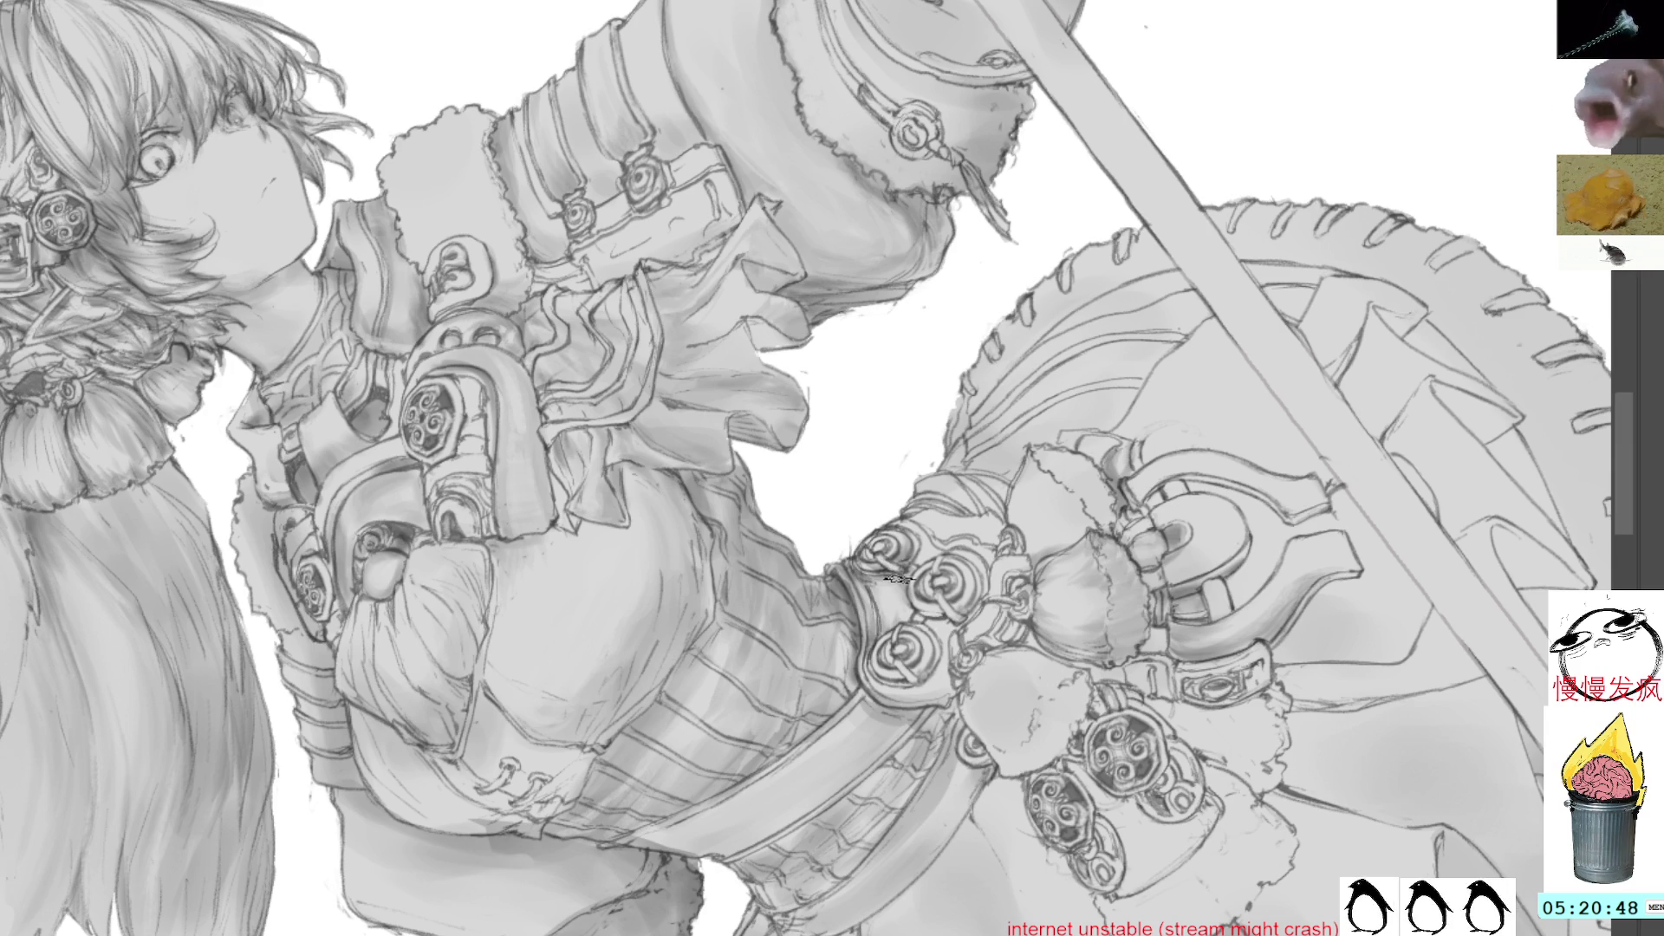
left_click_drag(953, 640, 884, 541)
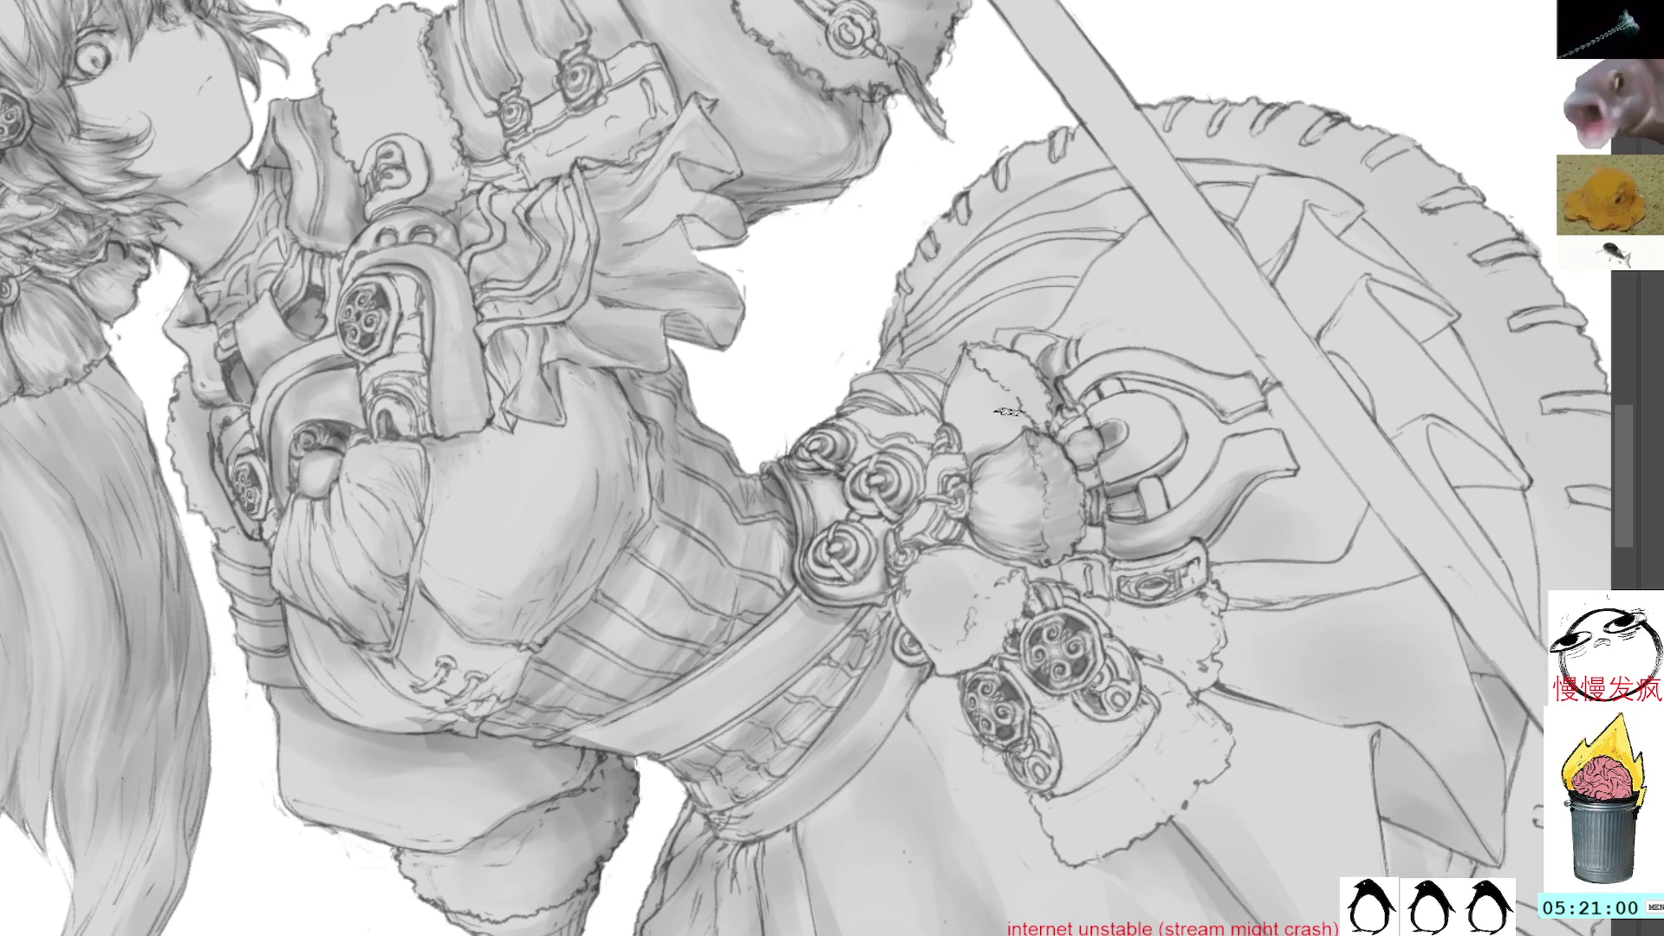
left_click(1073, 496, "ctrl")
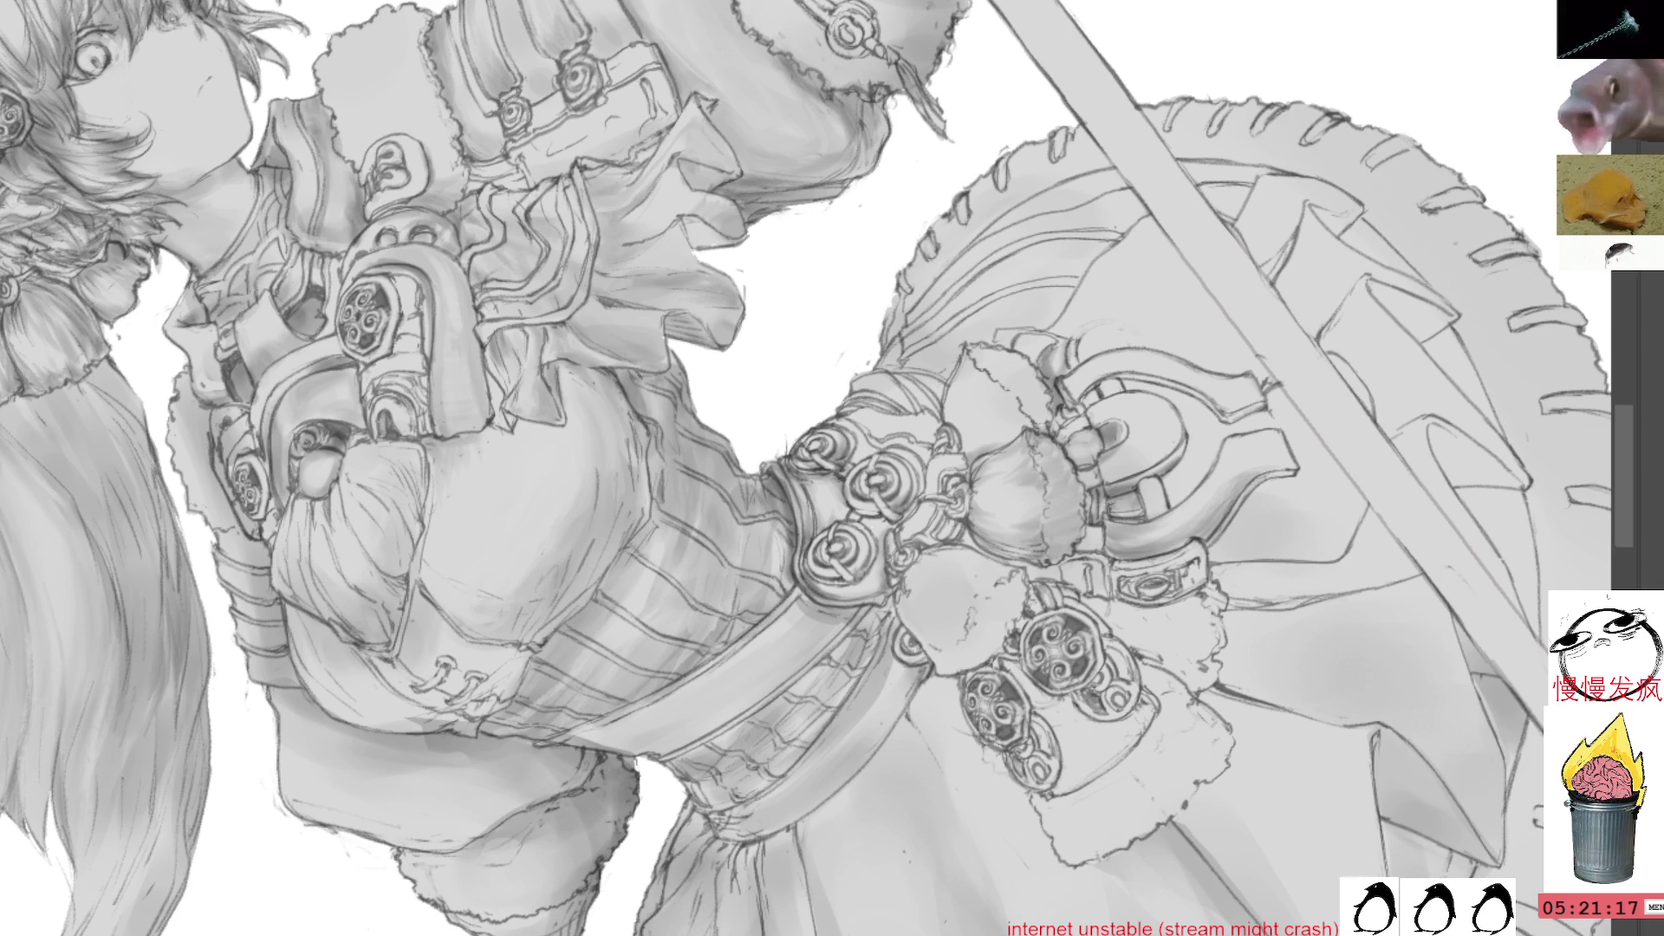
left_click_drag(884, 397, 779, 445)
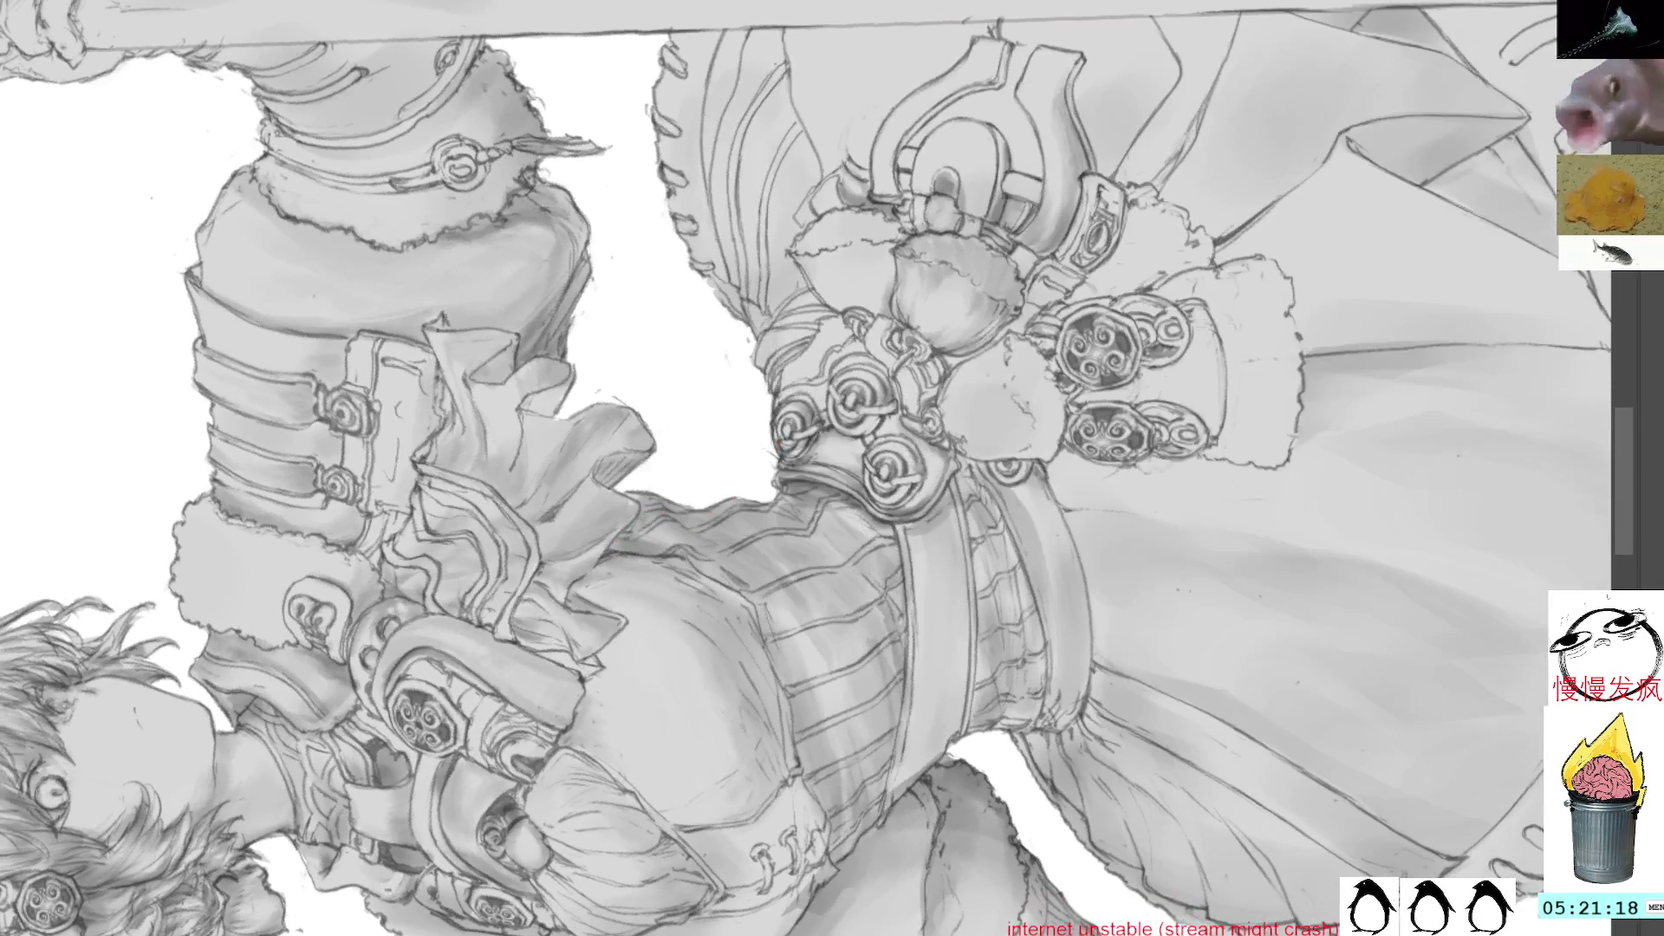
key("bracketright")
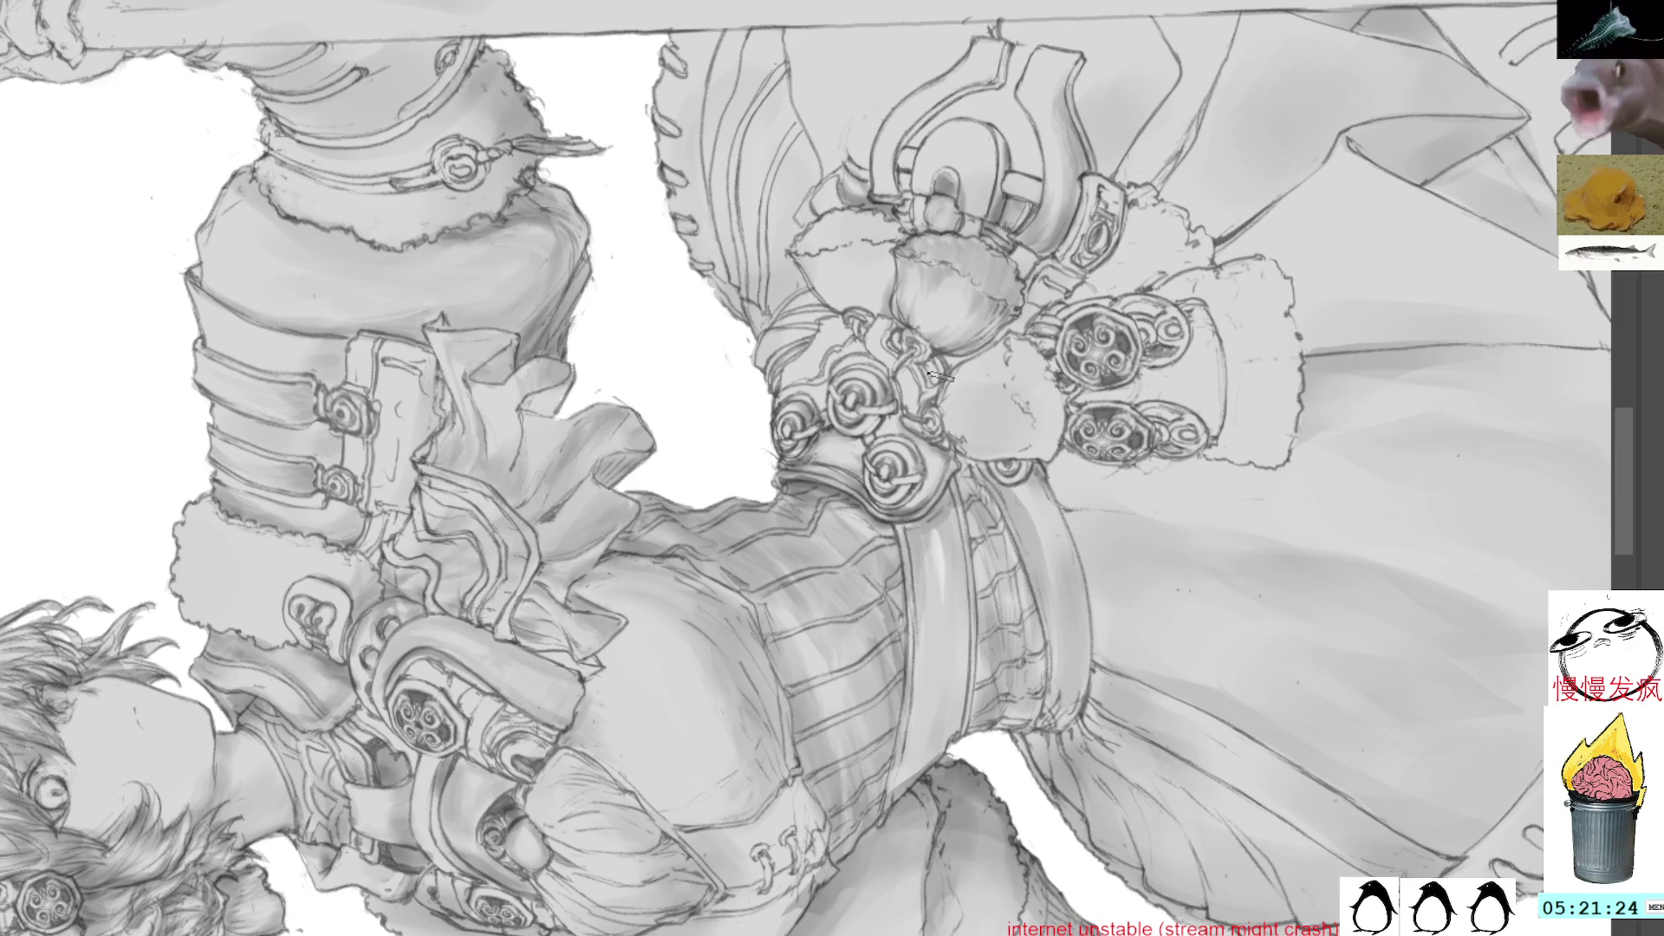
left_click_drag(1032, 299, 1018, 265)
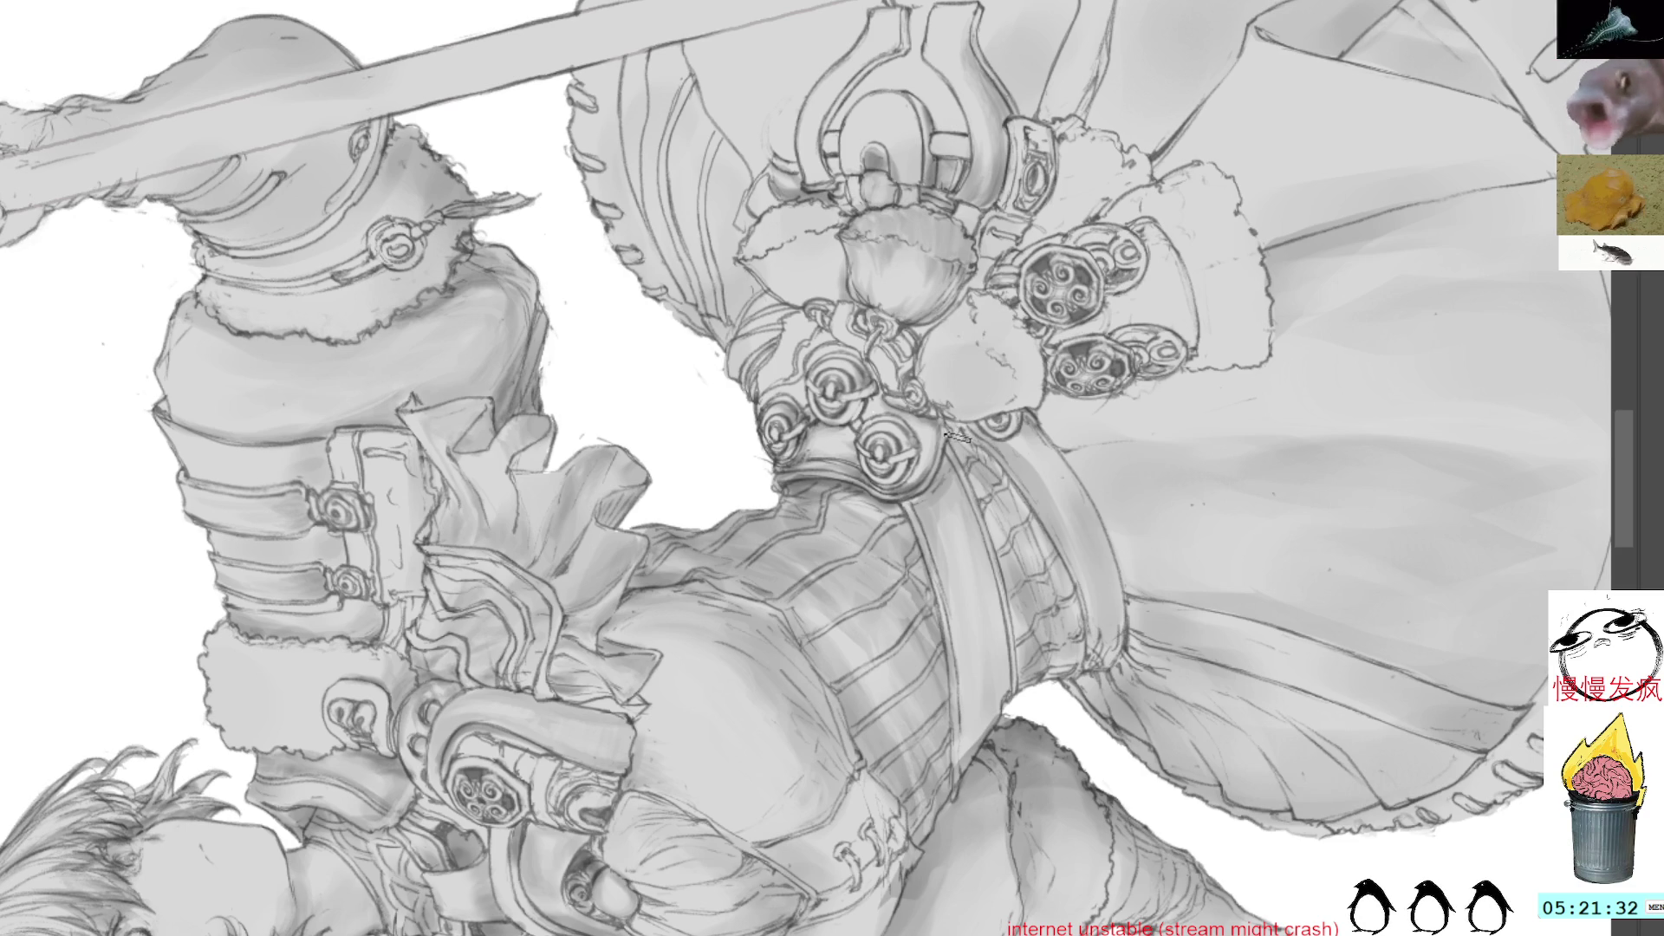
left_click_drag(1121, 285, 1036, 494)
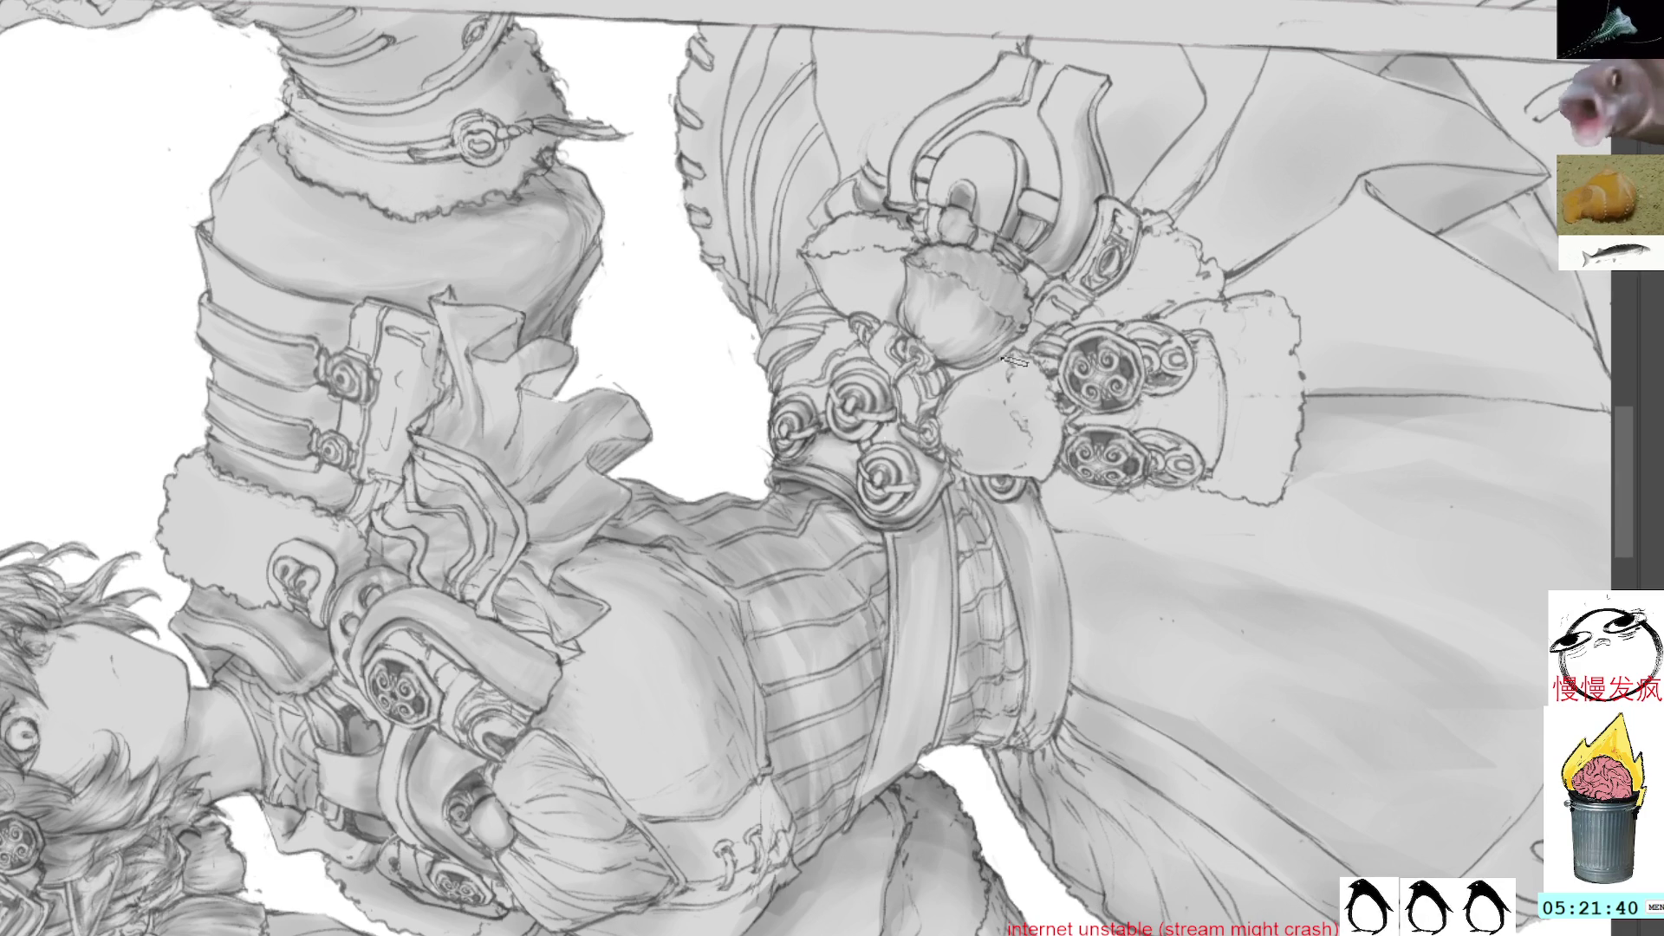
key("Home")
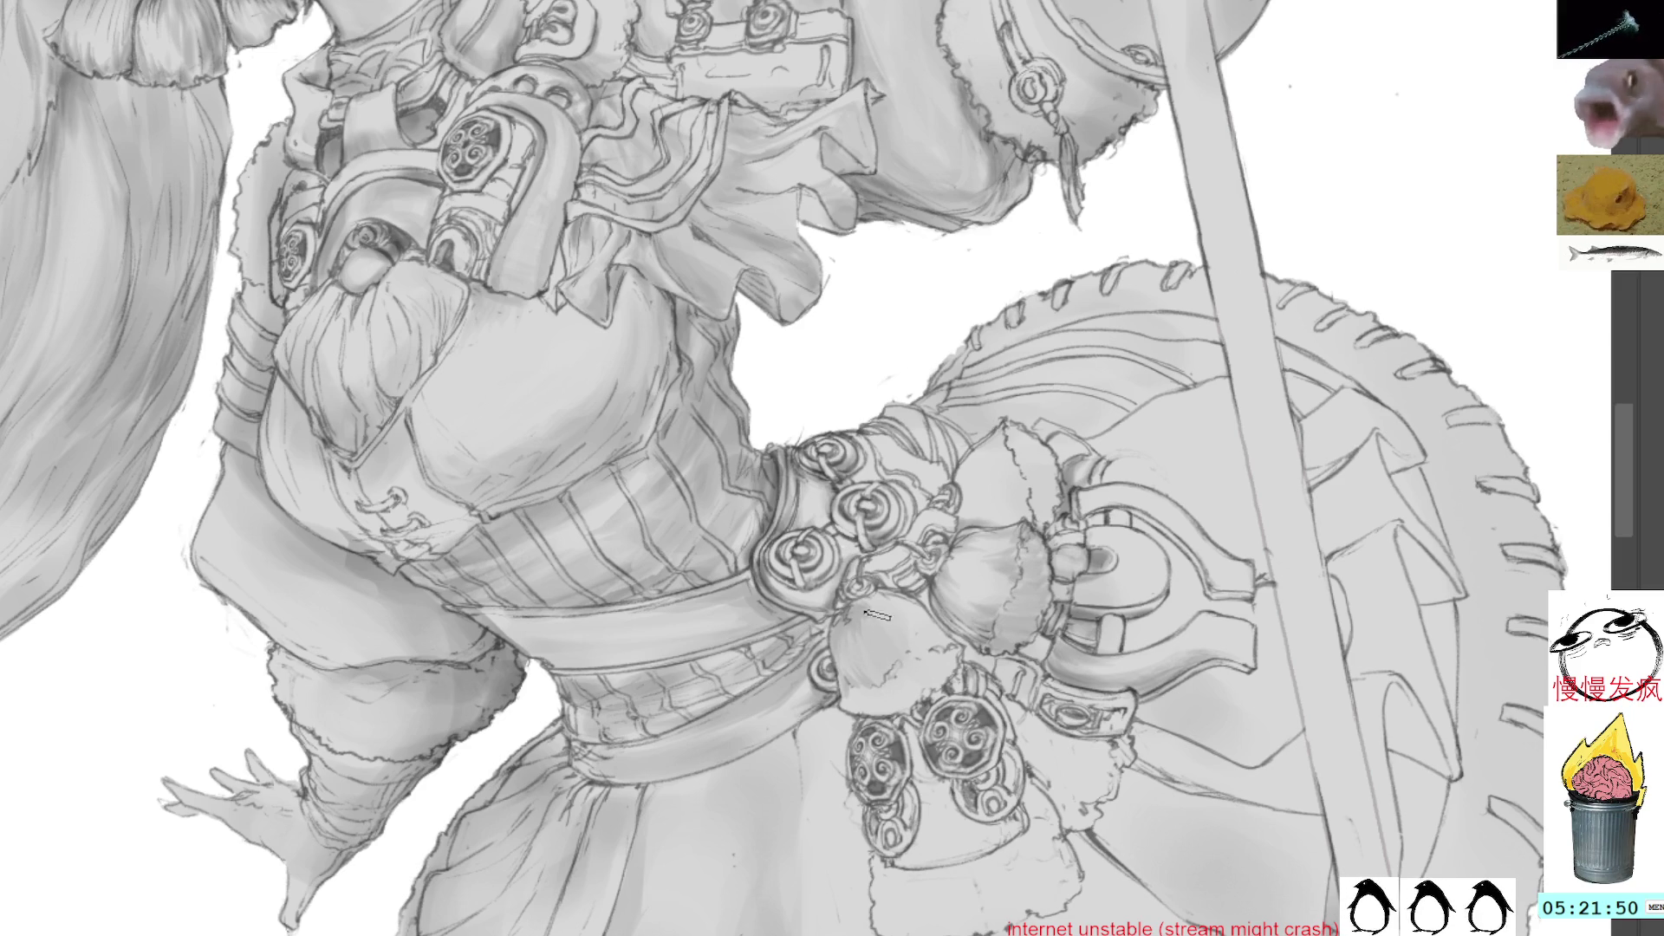
Rotate and pan the canvas around the belt, waist and staff
left_click_drag(1097, 269, 1118, 494)
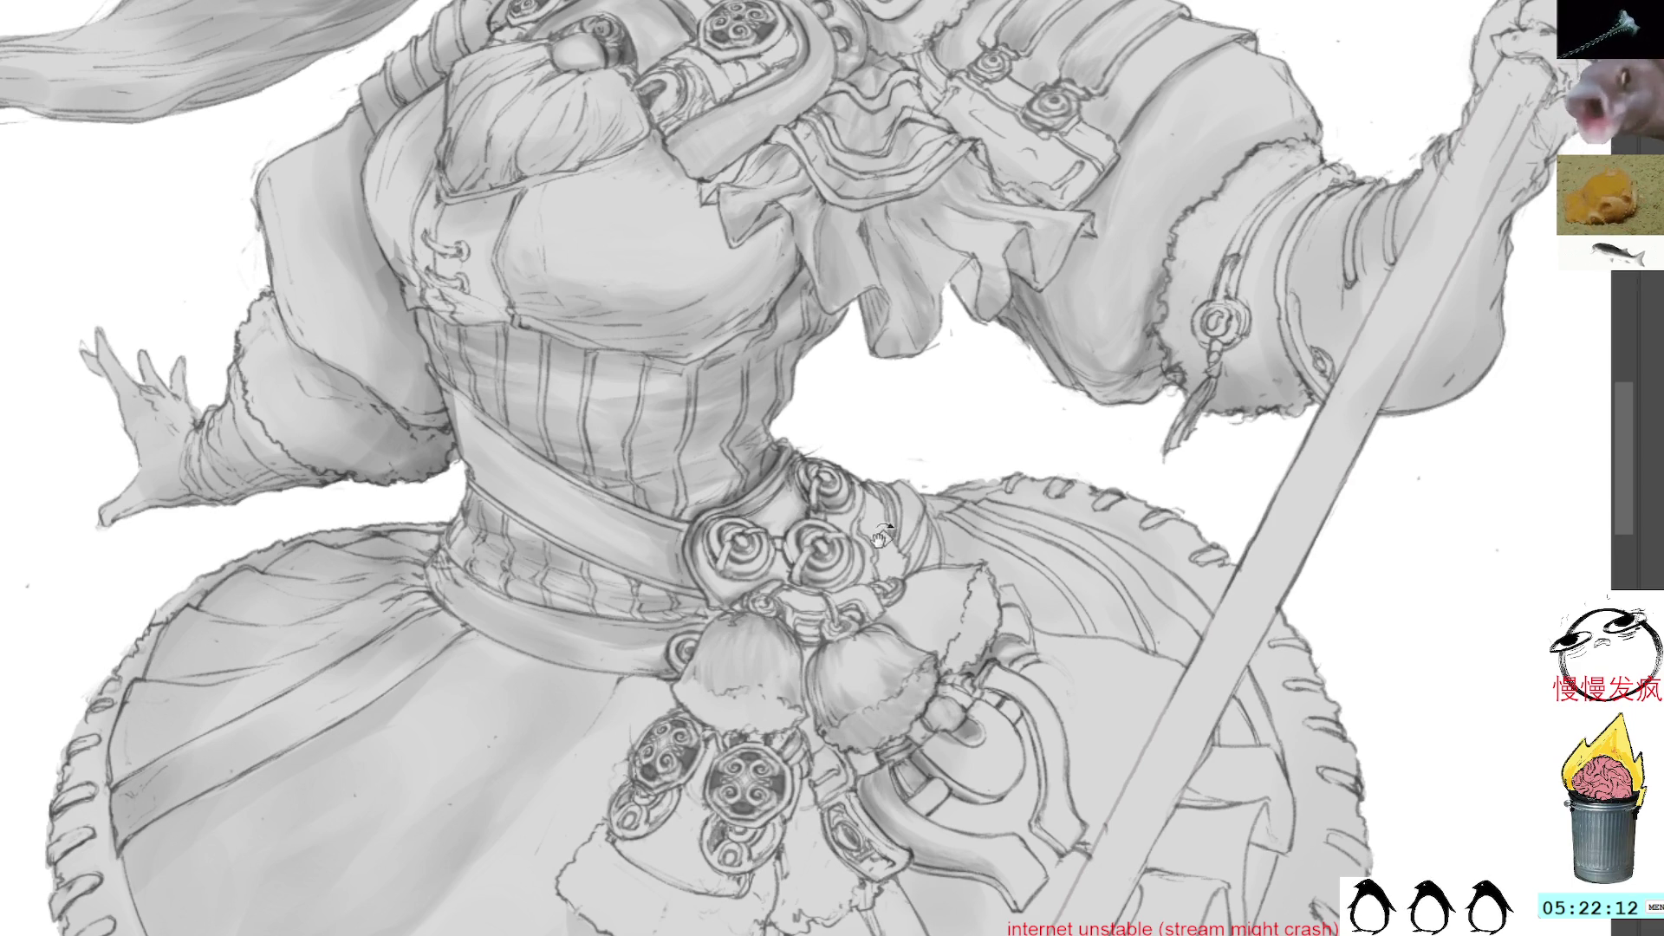
left_click_drag(877, 524, 941, 408)
left_click_drag(1062, 351, 995, 305)
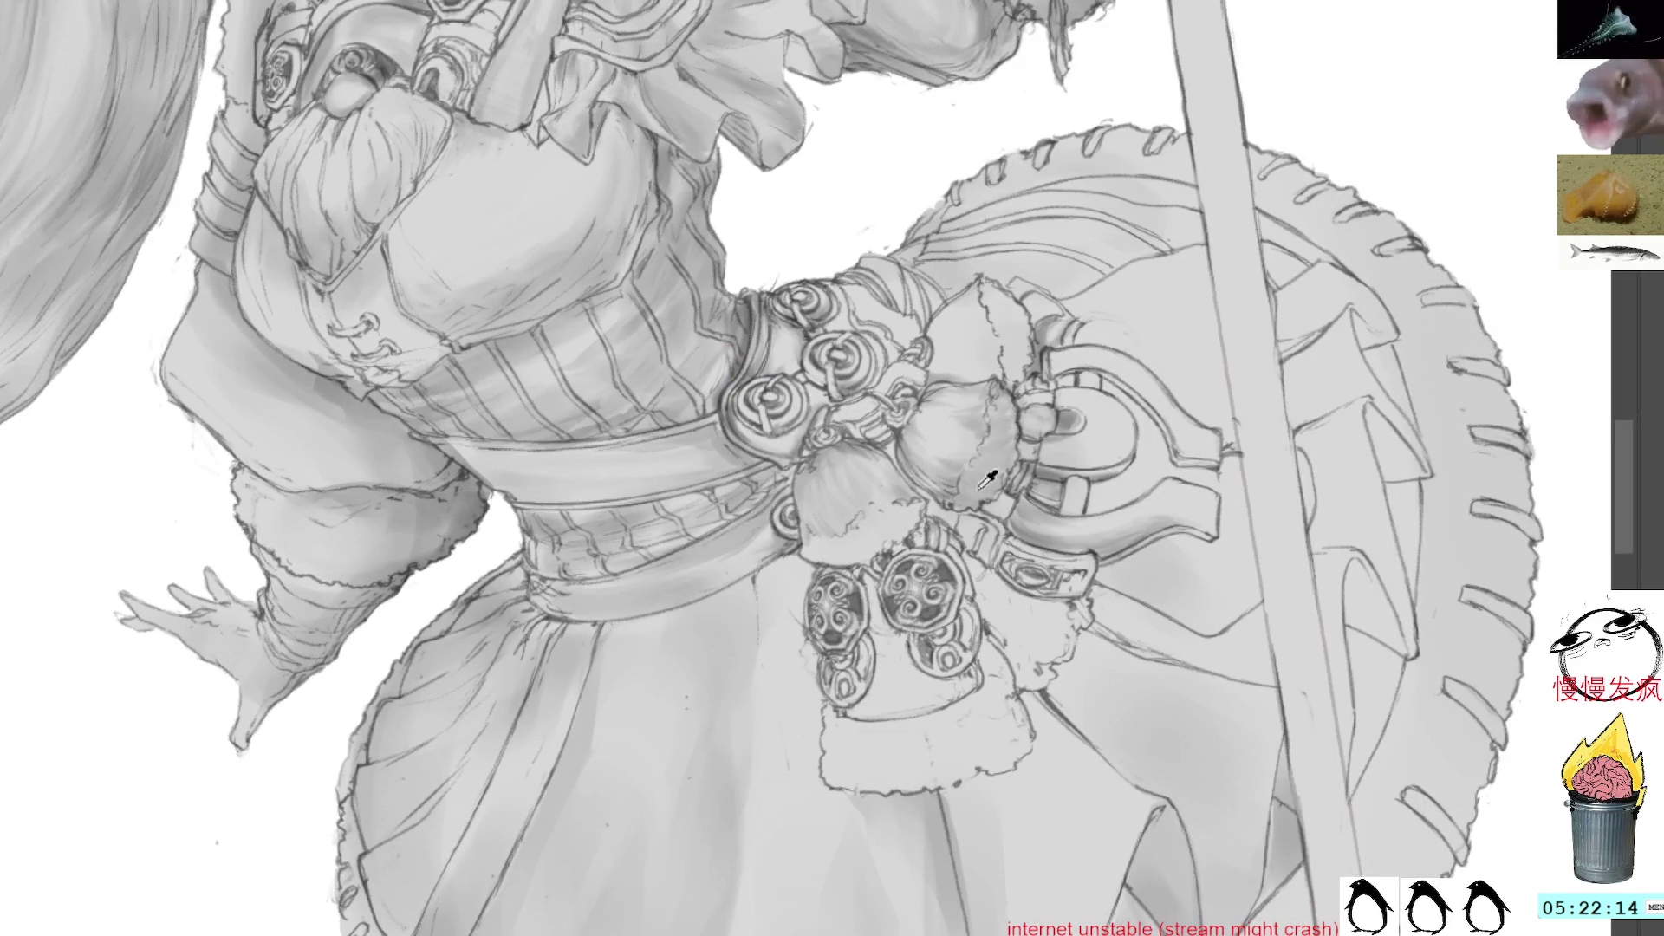
mouse_move(1064, 555)
left_mouse_down()
mouse_move(927, 279)
mouse_move(945, 260)
mouse_move(902, 520)
left_mouse_up()
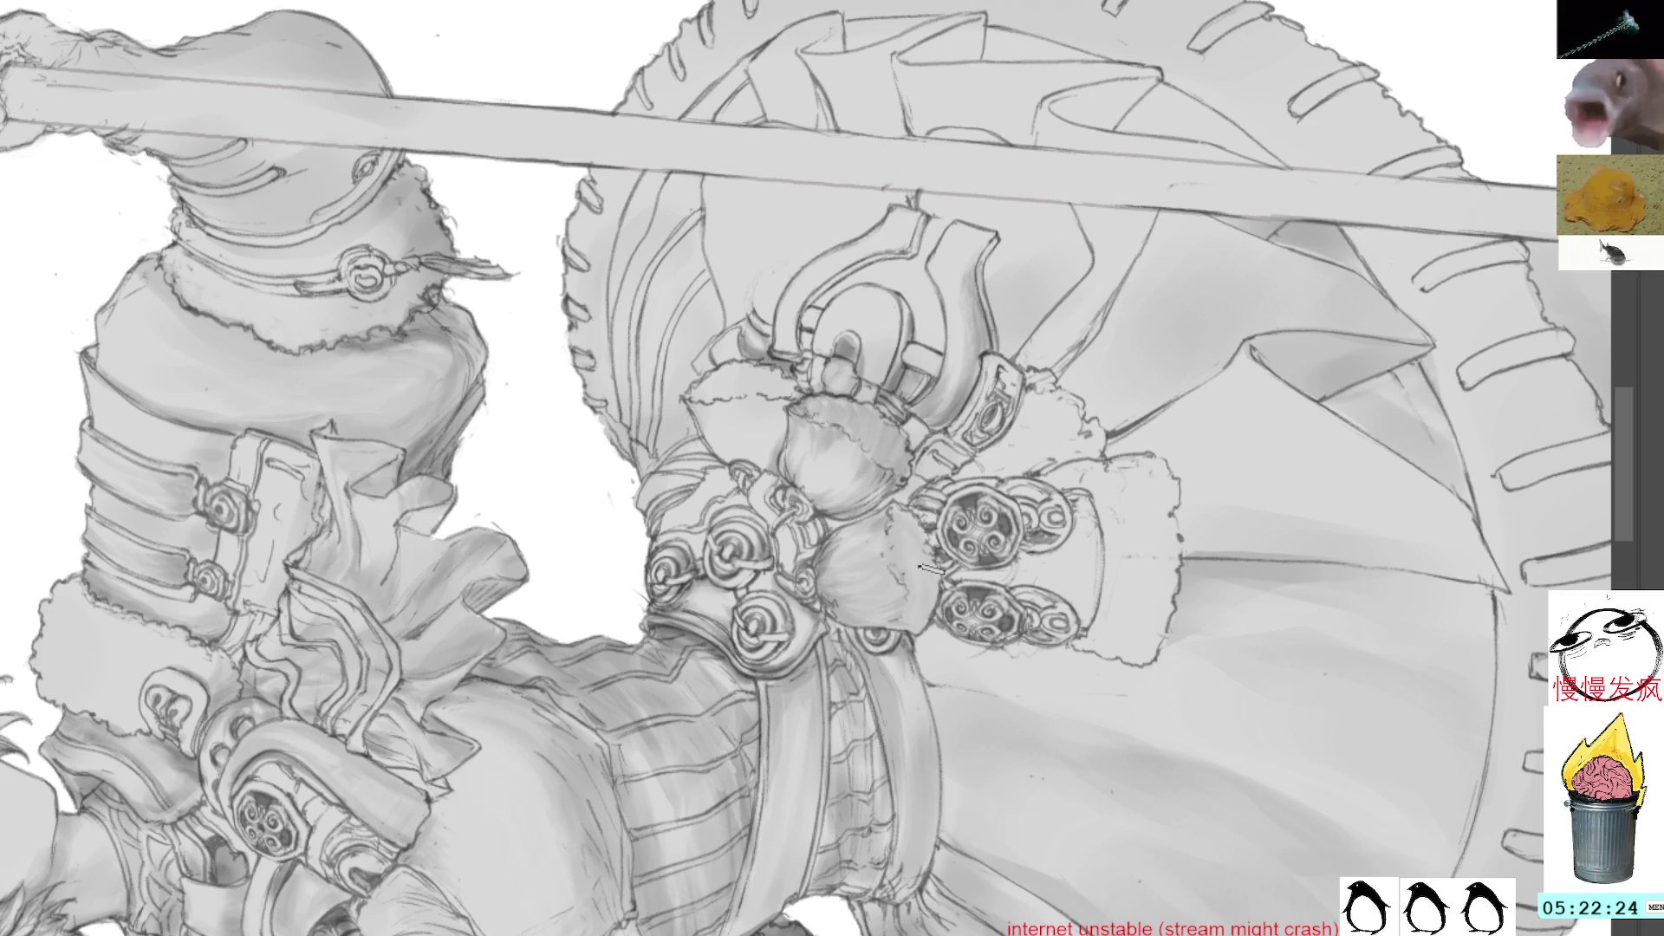
Reset the canvas rotation to upright and zoom out to show the face, ponytail and upper body
key("Delete")
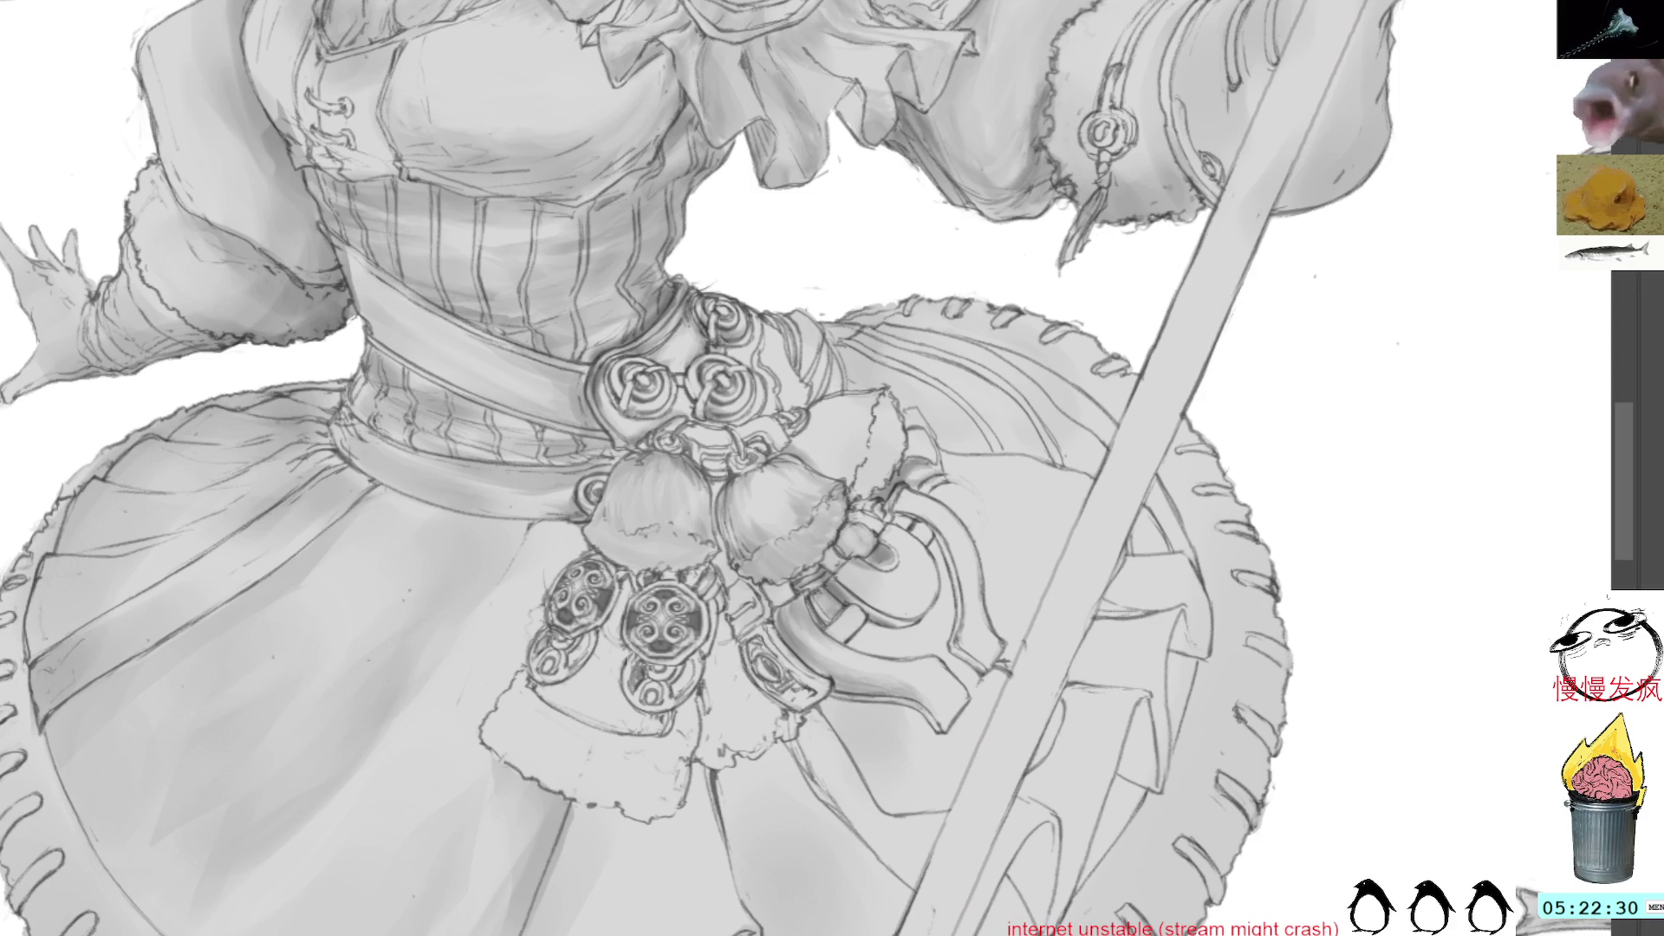
scroll(446, 29, "down", 1)
scroll(456, 5, "down", 1)
scroll(1049, 297, "up", 6)
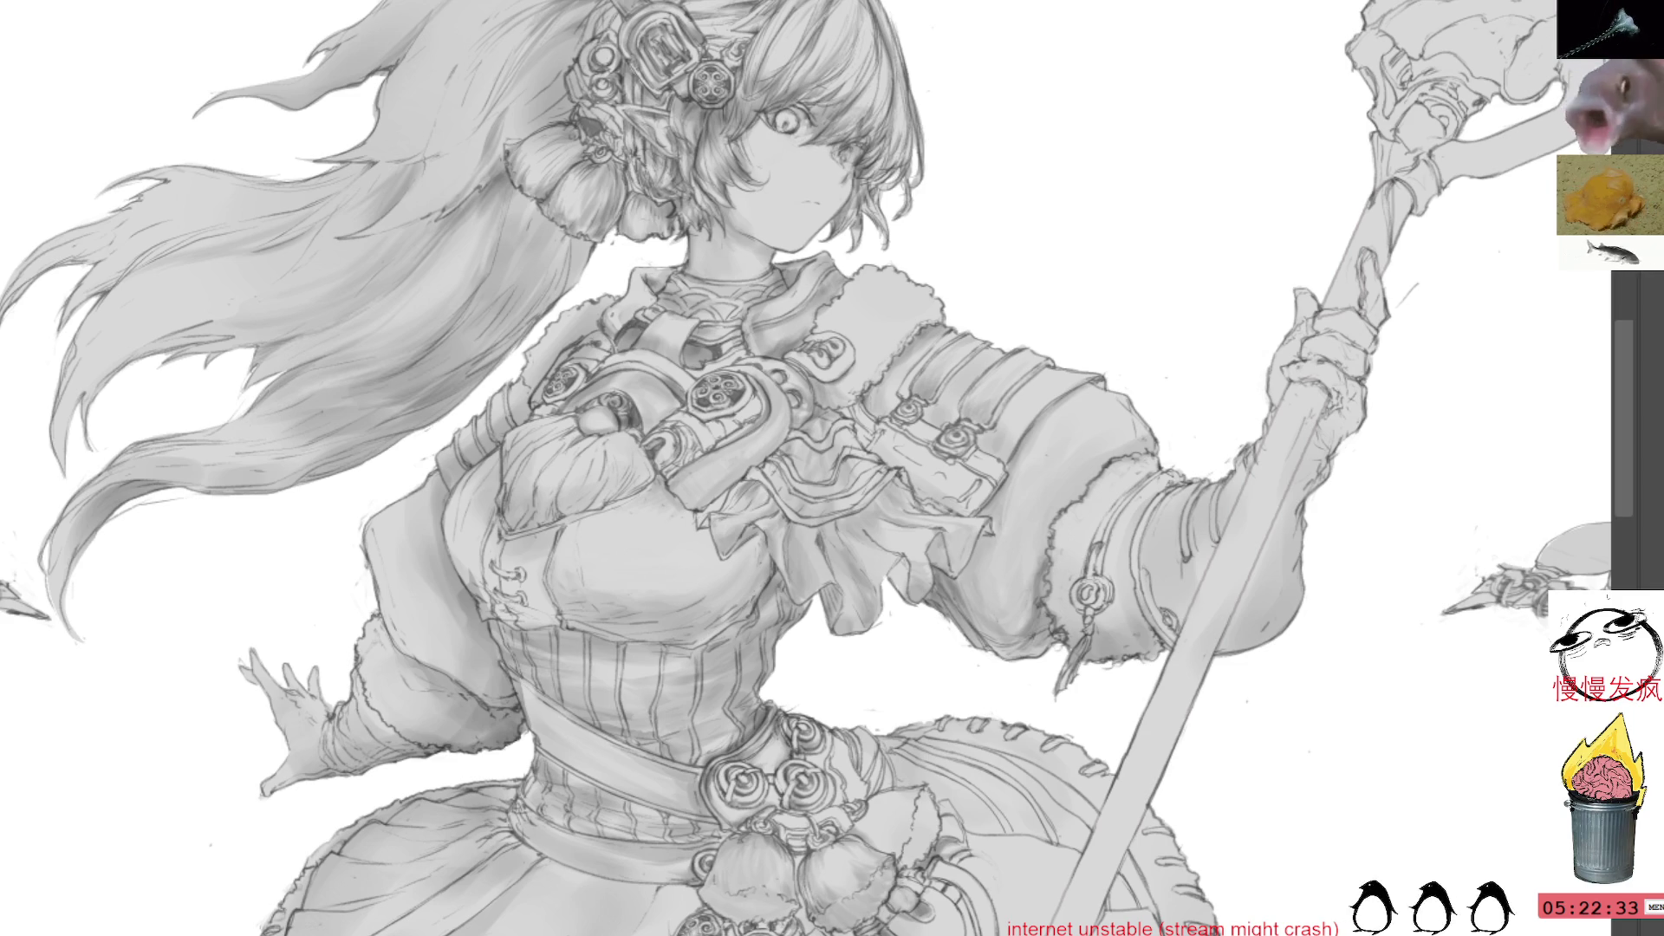
Switch to the other open document with the gesture thumbnail sketches
key("ctrl+Tab")
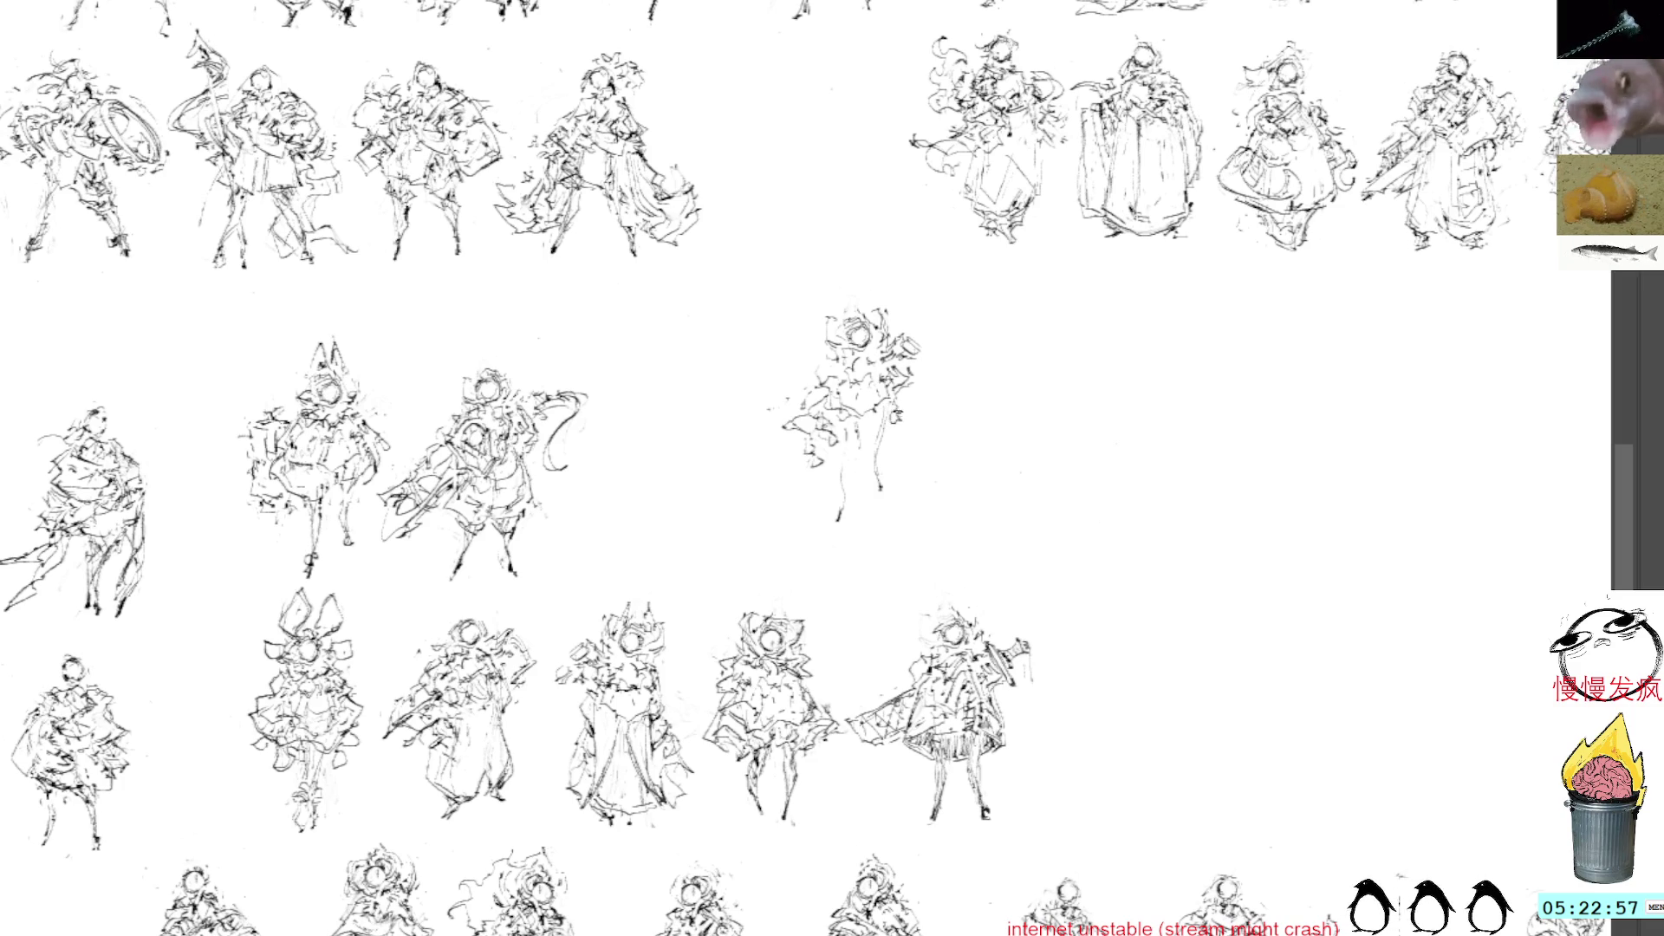
Add short ink strokes to the middle gesture sketch, undoing the stray circles beside its head
left_click_drag(900, 436, 910, 424)
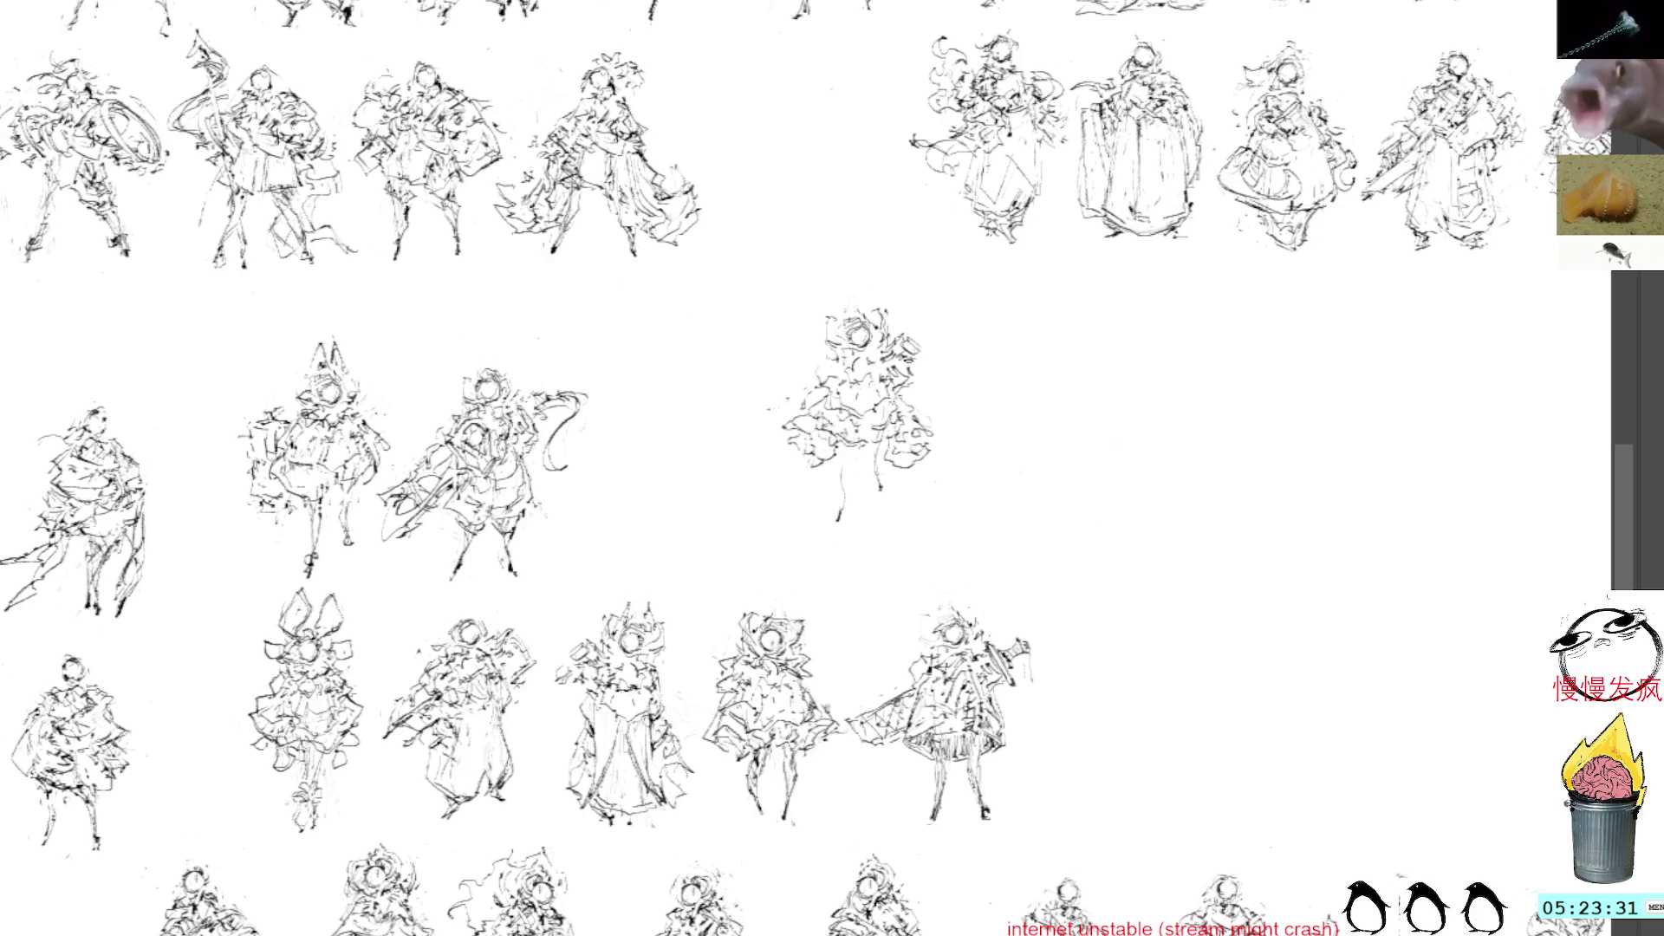
left_click_drag(916, 344, 931, 337)
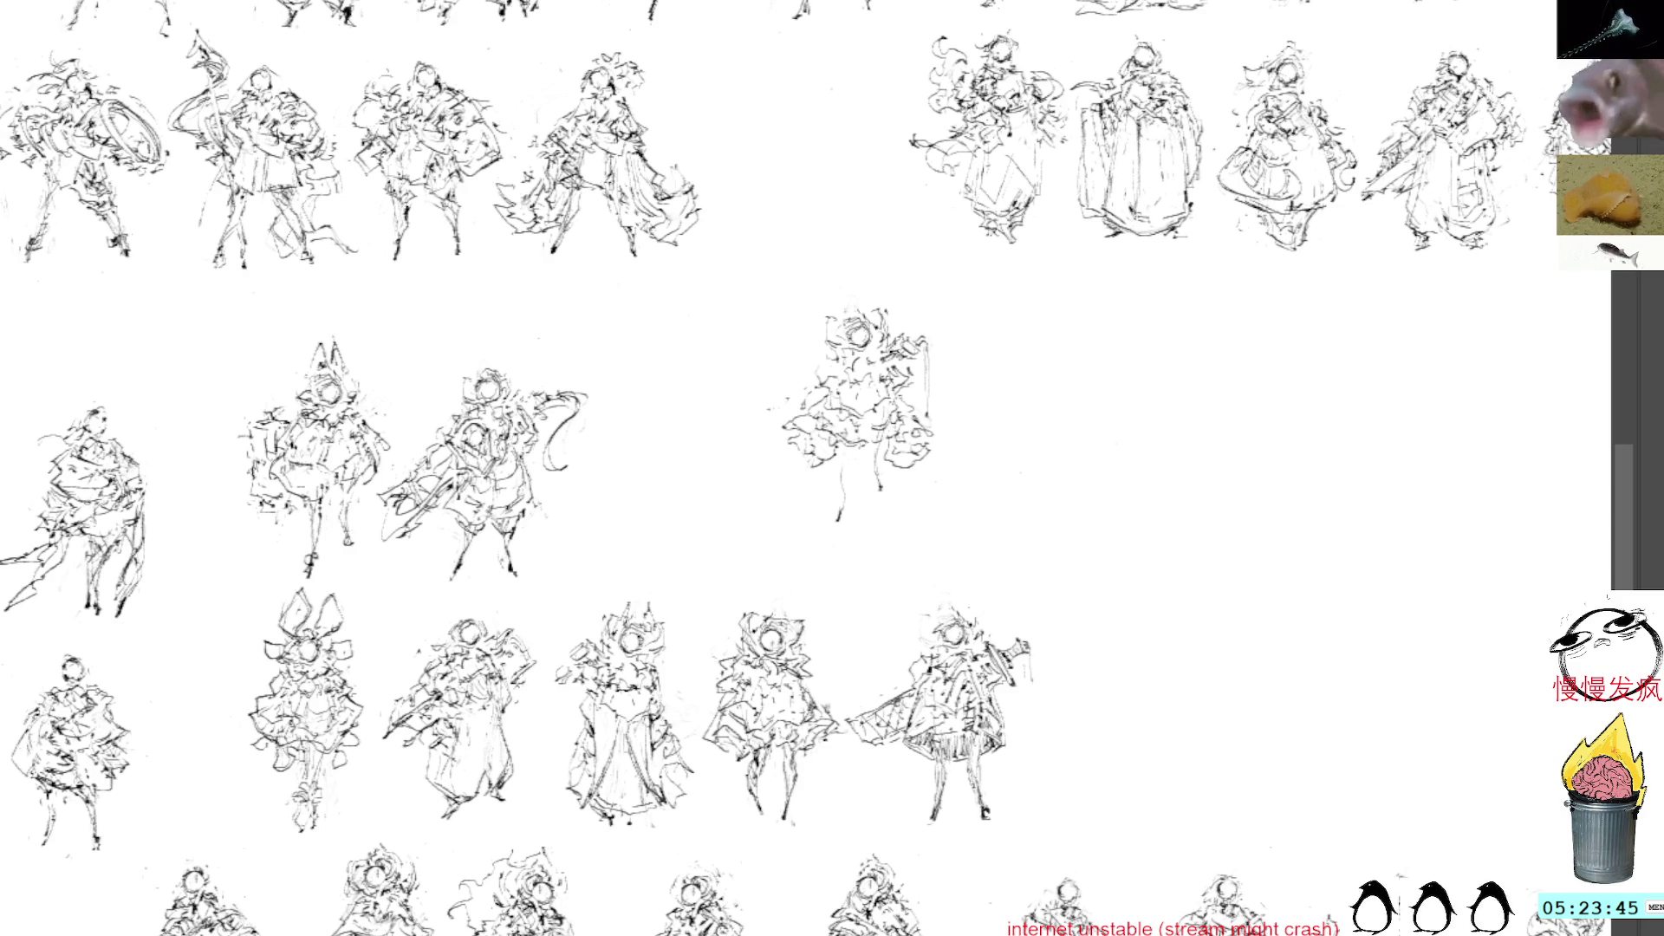
left_click_drag(841, 314, 823, 345)
key("ctrl+z")
key("ctrl+z")
key("ctrl+z")
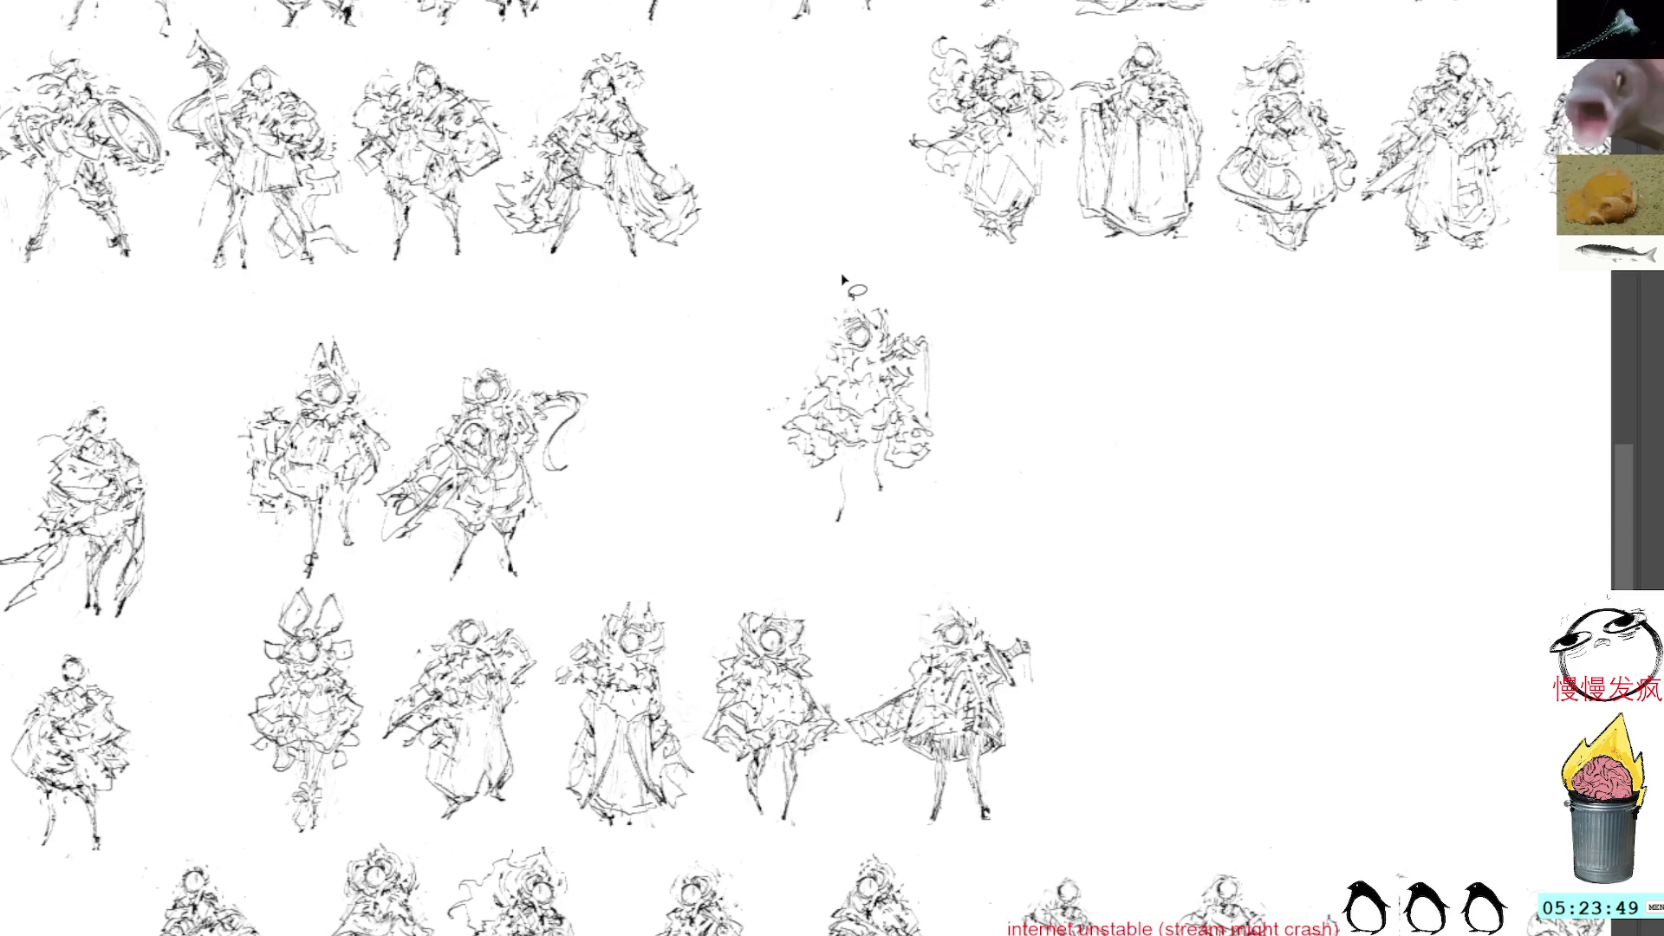
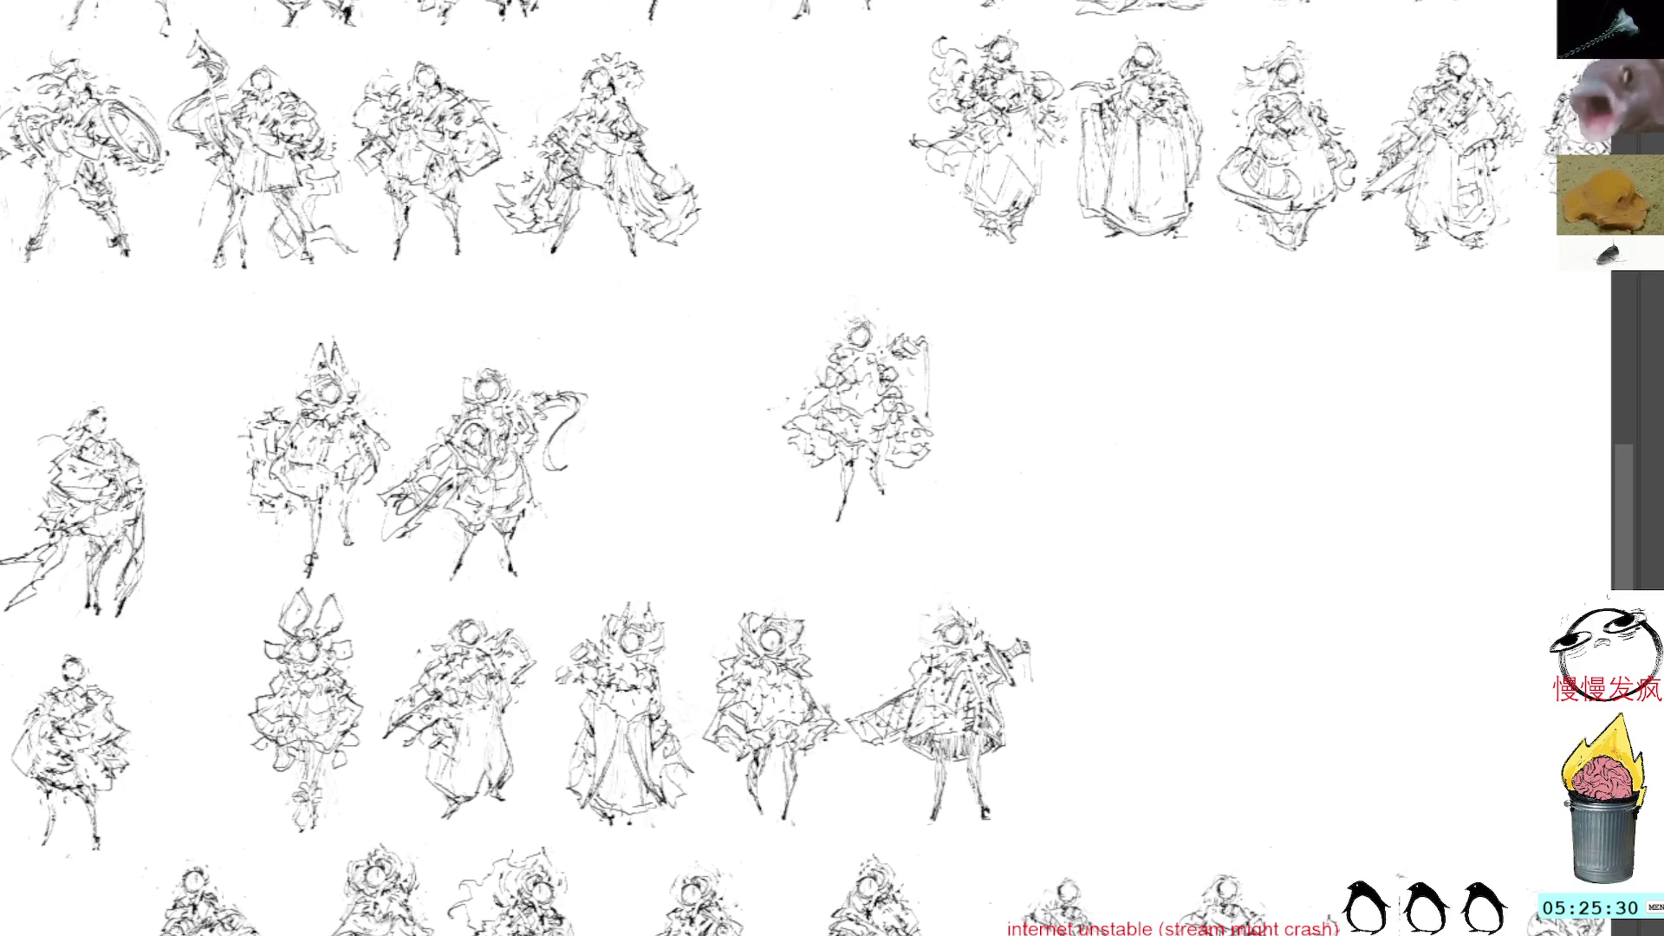
Add strokes to the middle figure's lower left, then start moving the lone sketch left and down
left_click_drag(929, 320, 934, 421)
key("ctrl+d")
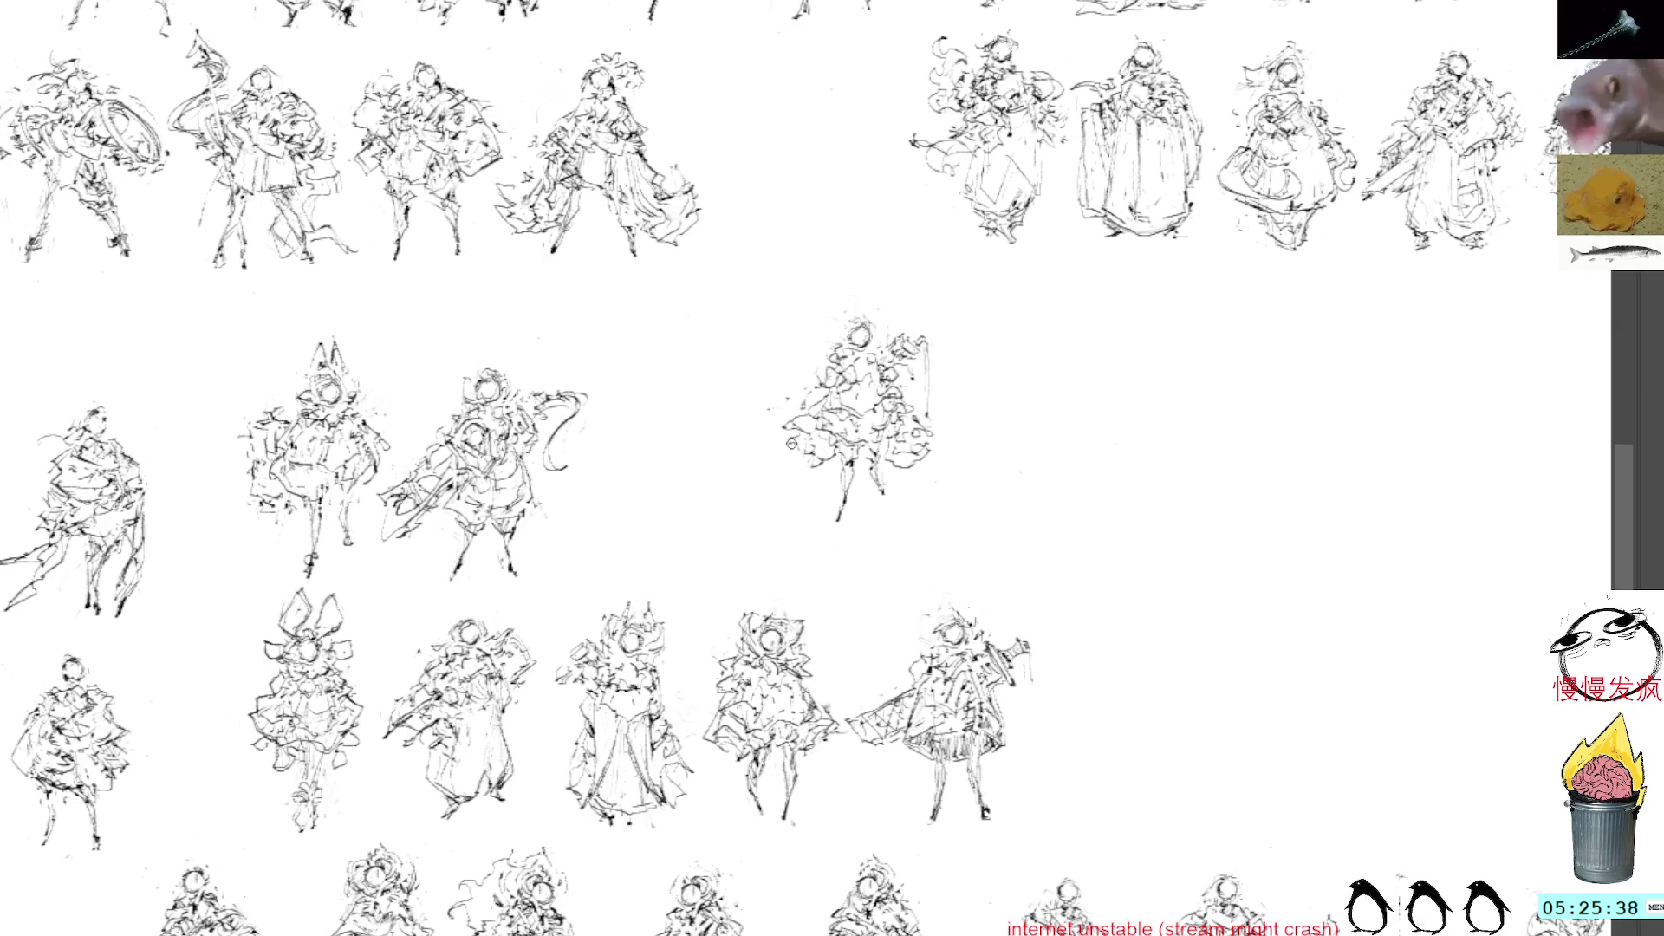
mouse_move(771, 442)
left_mouse_down()
mouse_move(808, 485)
mouse_move(832, 475)
left_mouse_up()
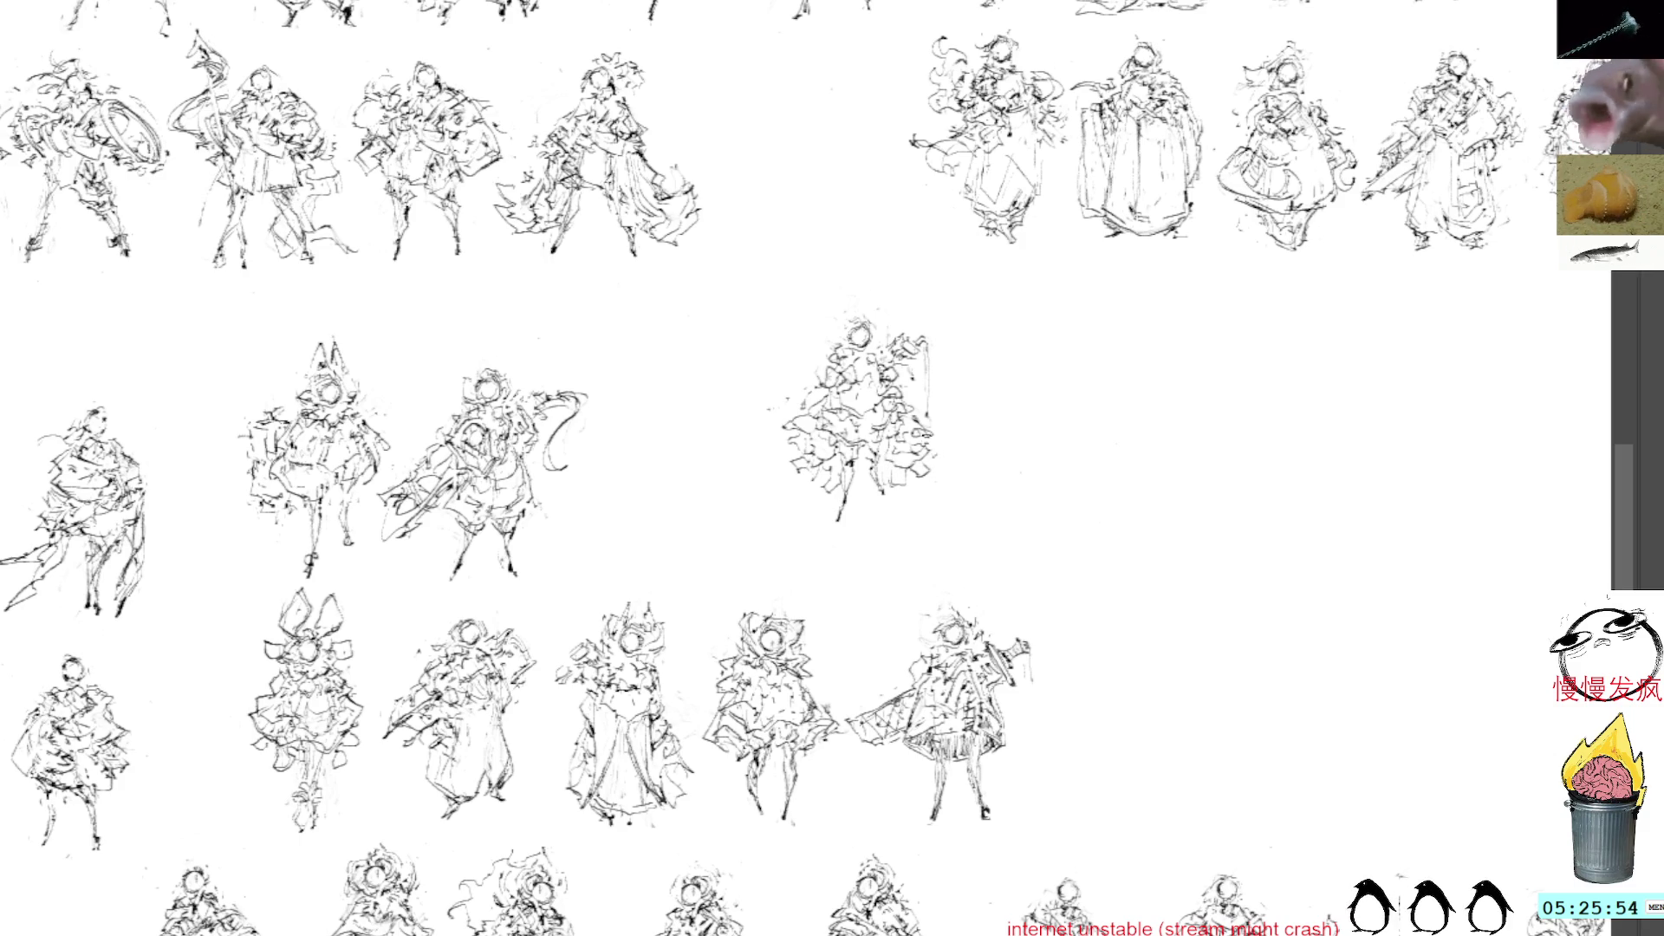
key("ctrl+t")
mouse_move(897, 419)
left_mouse_down()
mouse_move(728, 483)
mouse_move(700, 471)
left_mouse_up()
Nudge the lone figure further left into the middle row, commit it, and pan right
left_click_drag(866, 386, 995, 415)
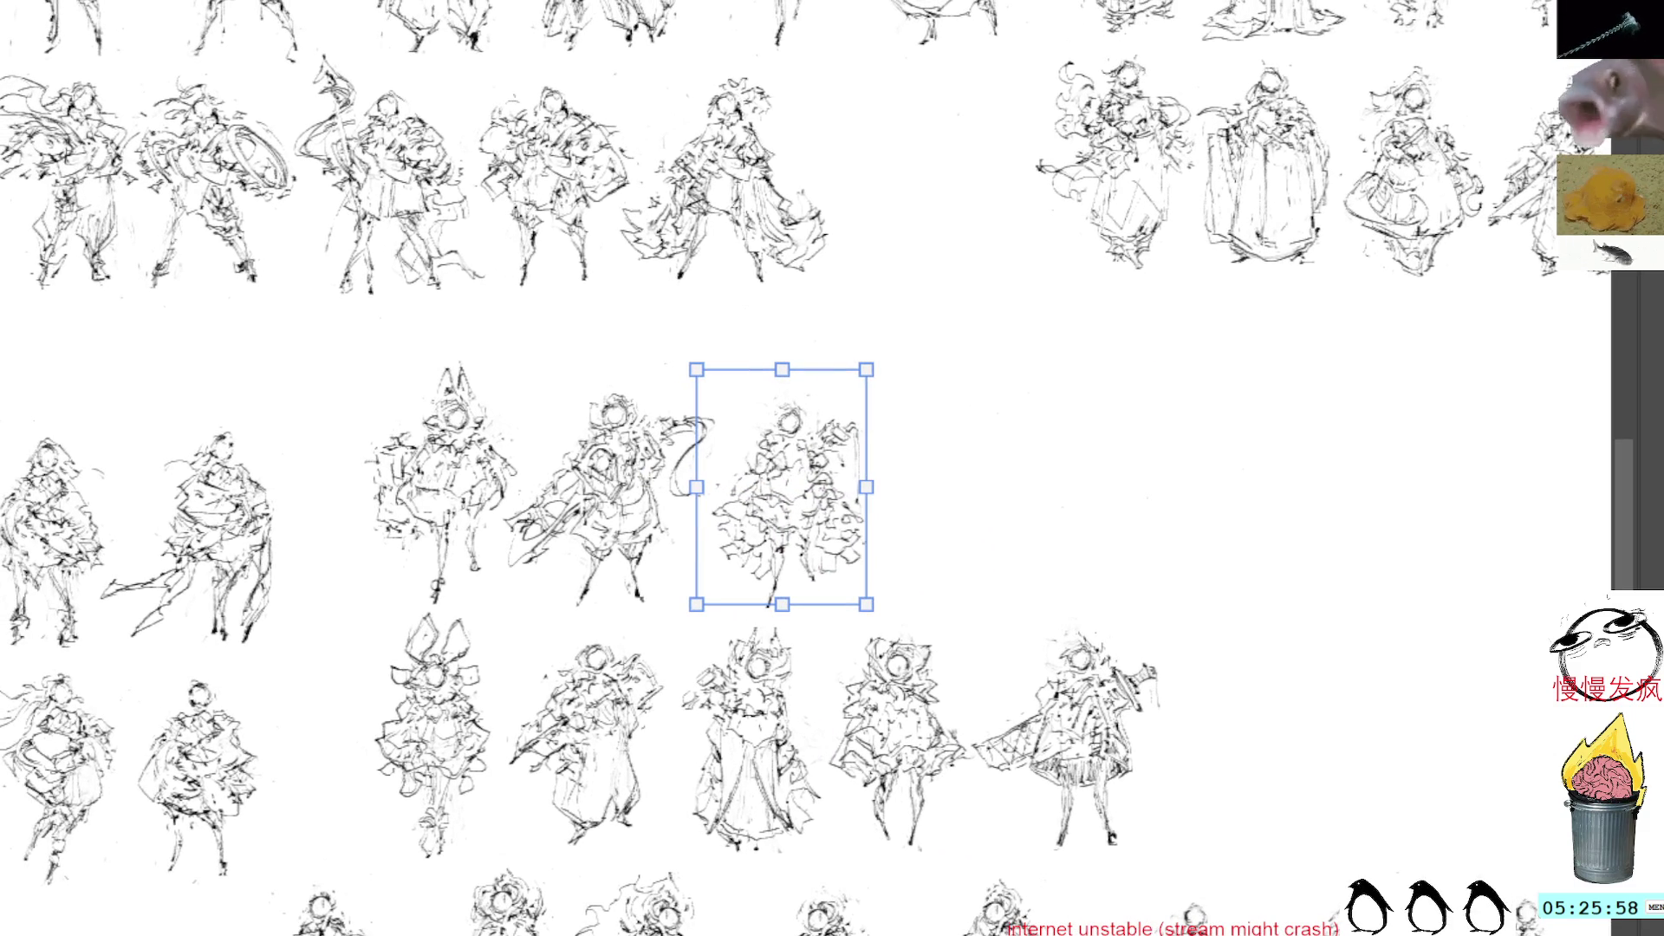
key("Return")
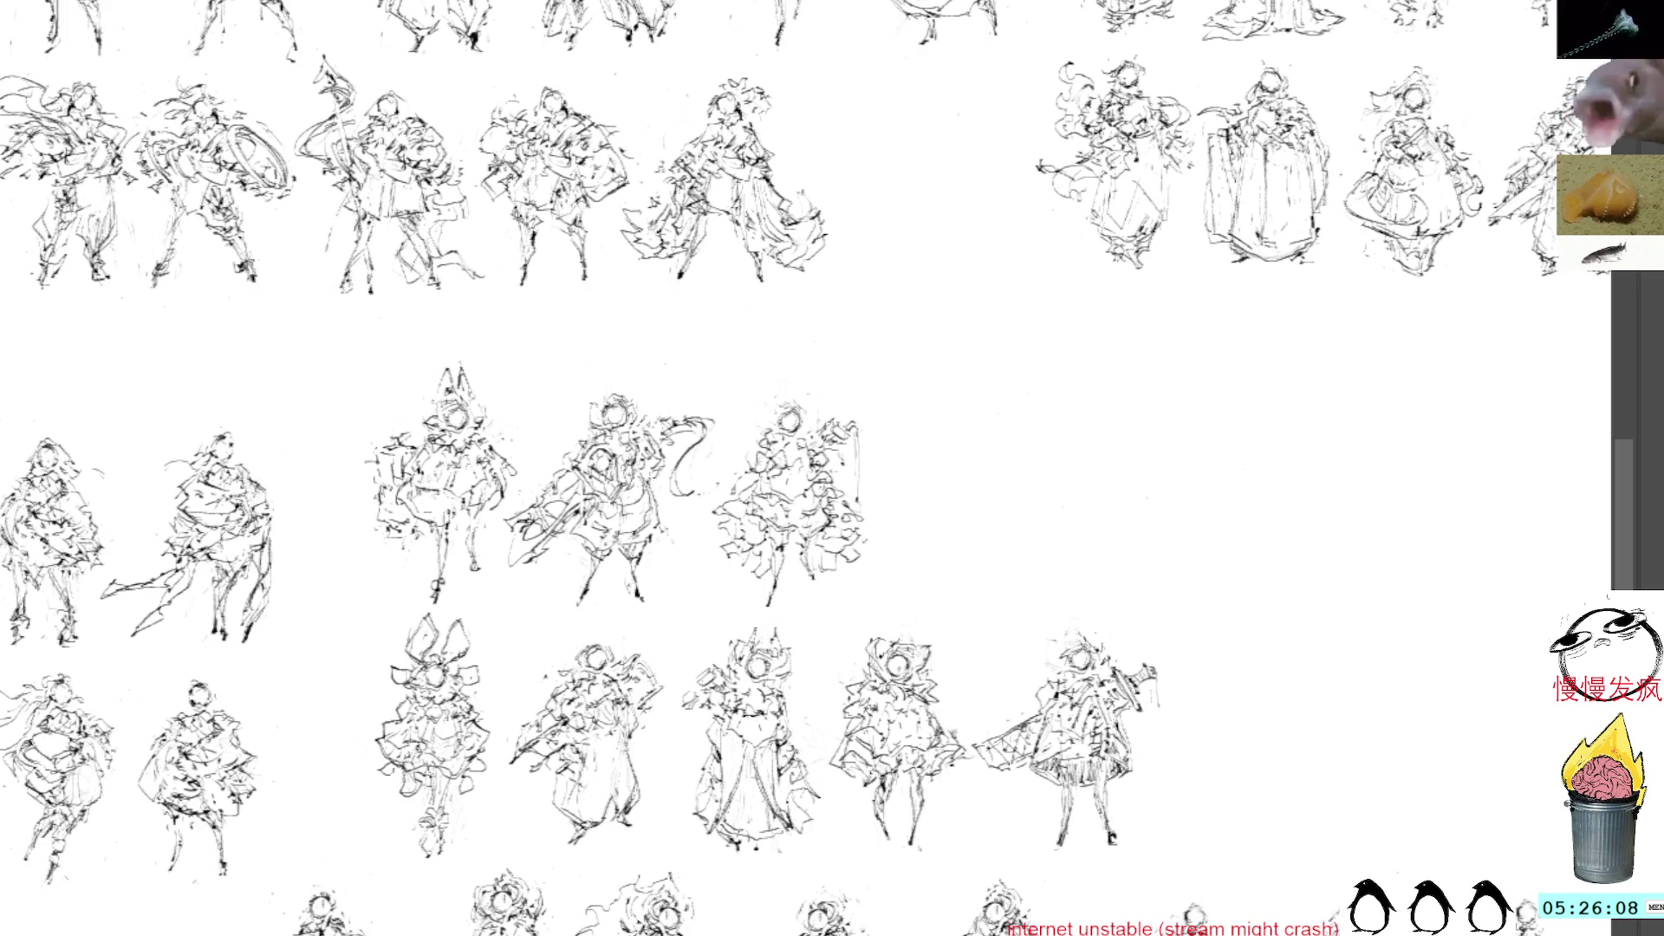
mouse_move(1214, 382)
left_mouse_down()
mouse_move(1136, 349)
mouse_move(1066, 358)
left_mouse_up()
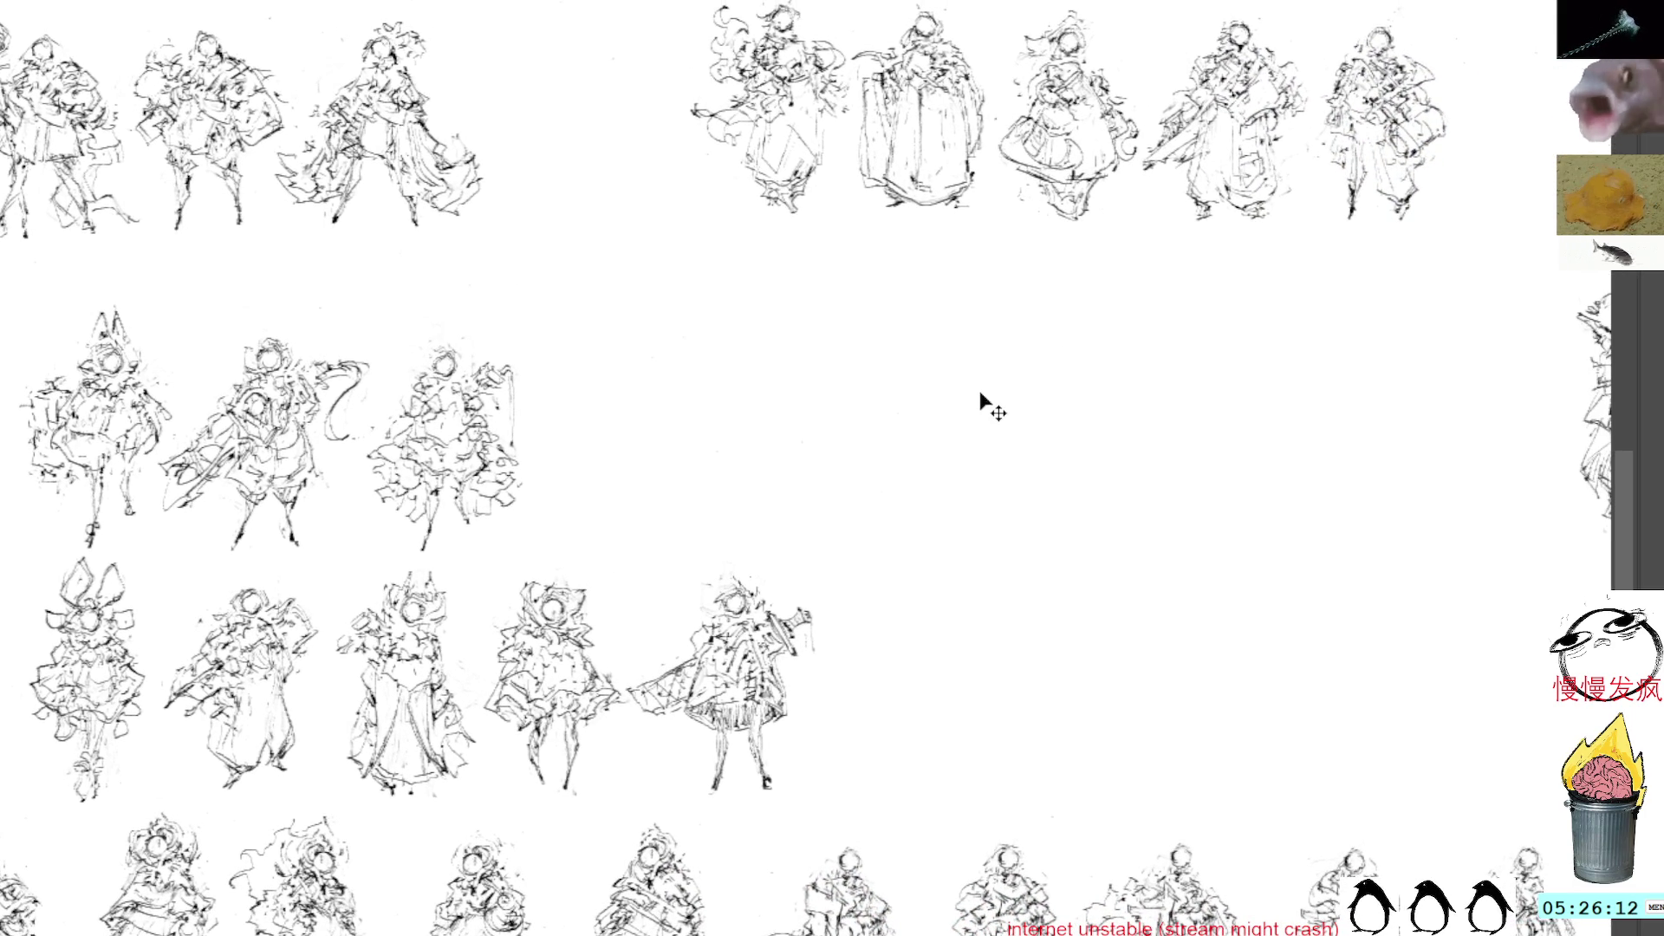
Paste a figure sketch and commit it in the empty space right of the middle row
key("ctrl+v")
left_click_drag(854, 390, 995, 390)
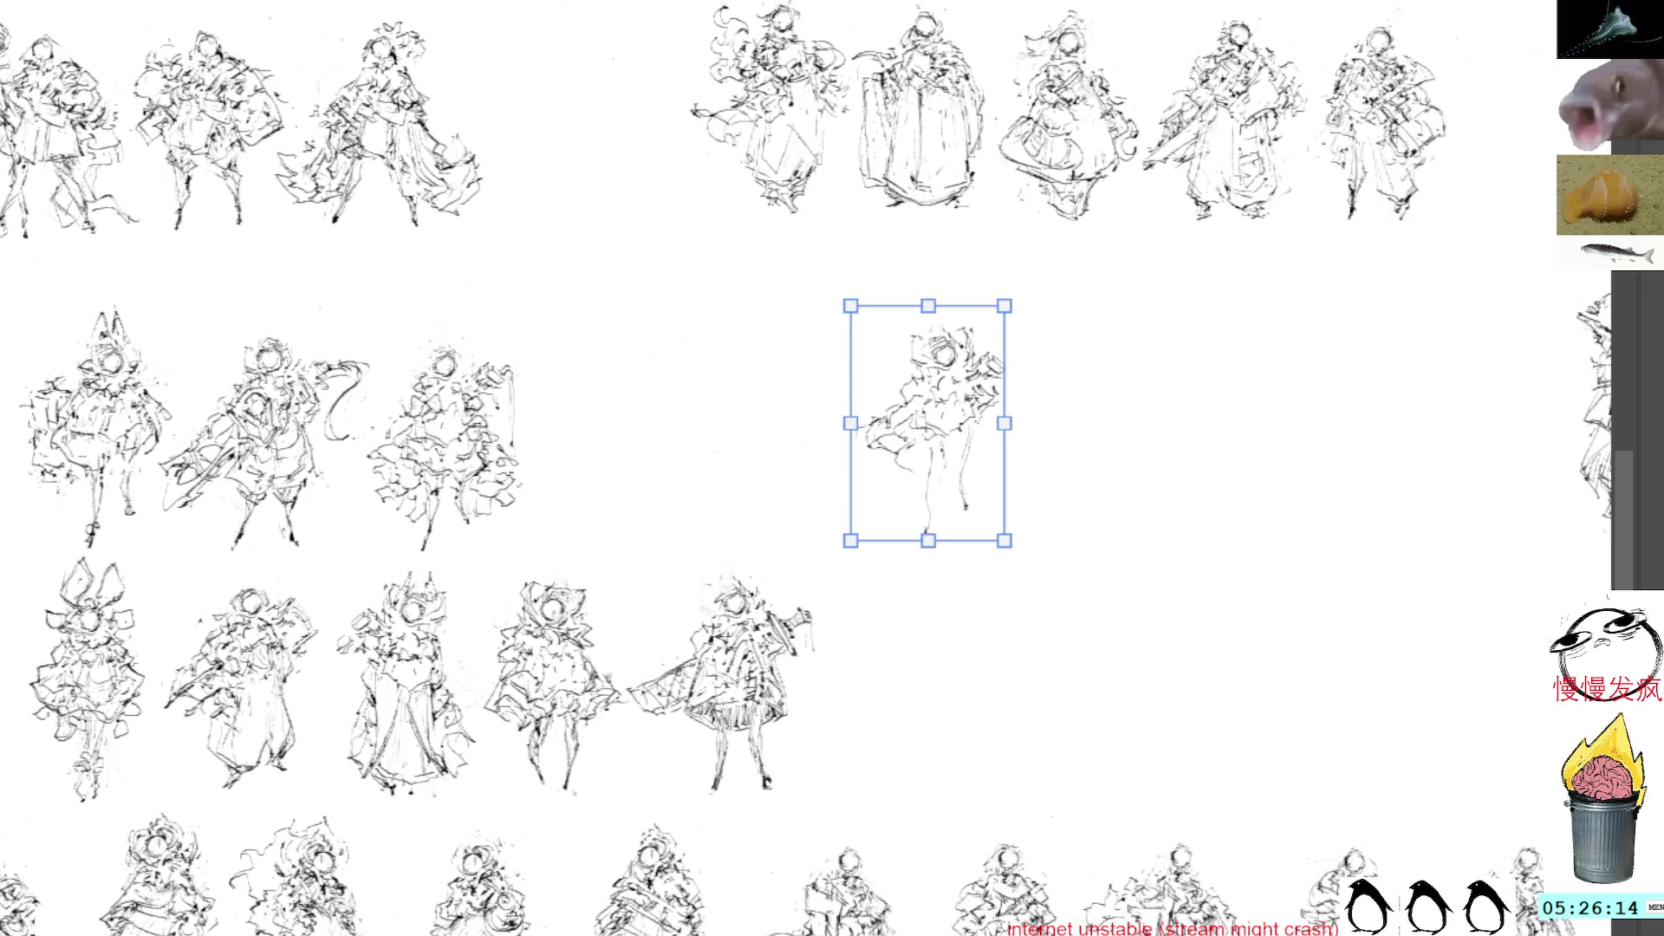
key("Return")
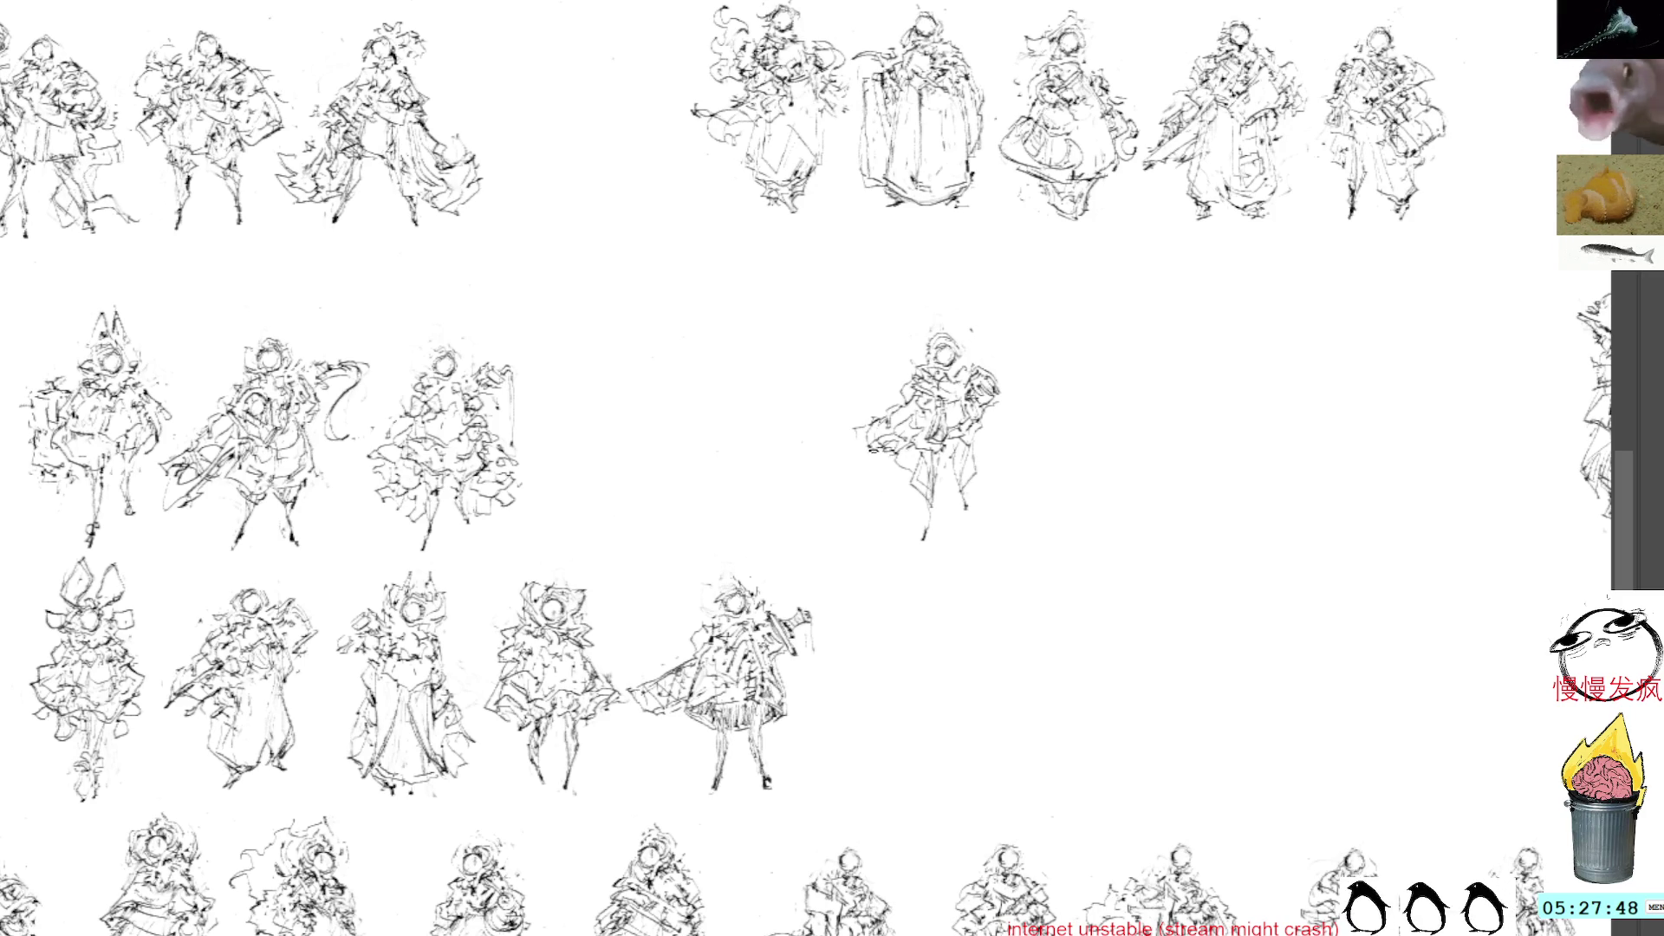
Add short strokes to the figure's left edge and redraw the ground strokes beneath it
mouse_move(871, 454)
left_mouse_down()
mouse_move(832, 494)
mouse_move(903, 508)
mouse_move(894, 480)
mouse_move(909, 477)
left_mouse_up()
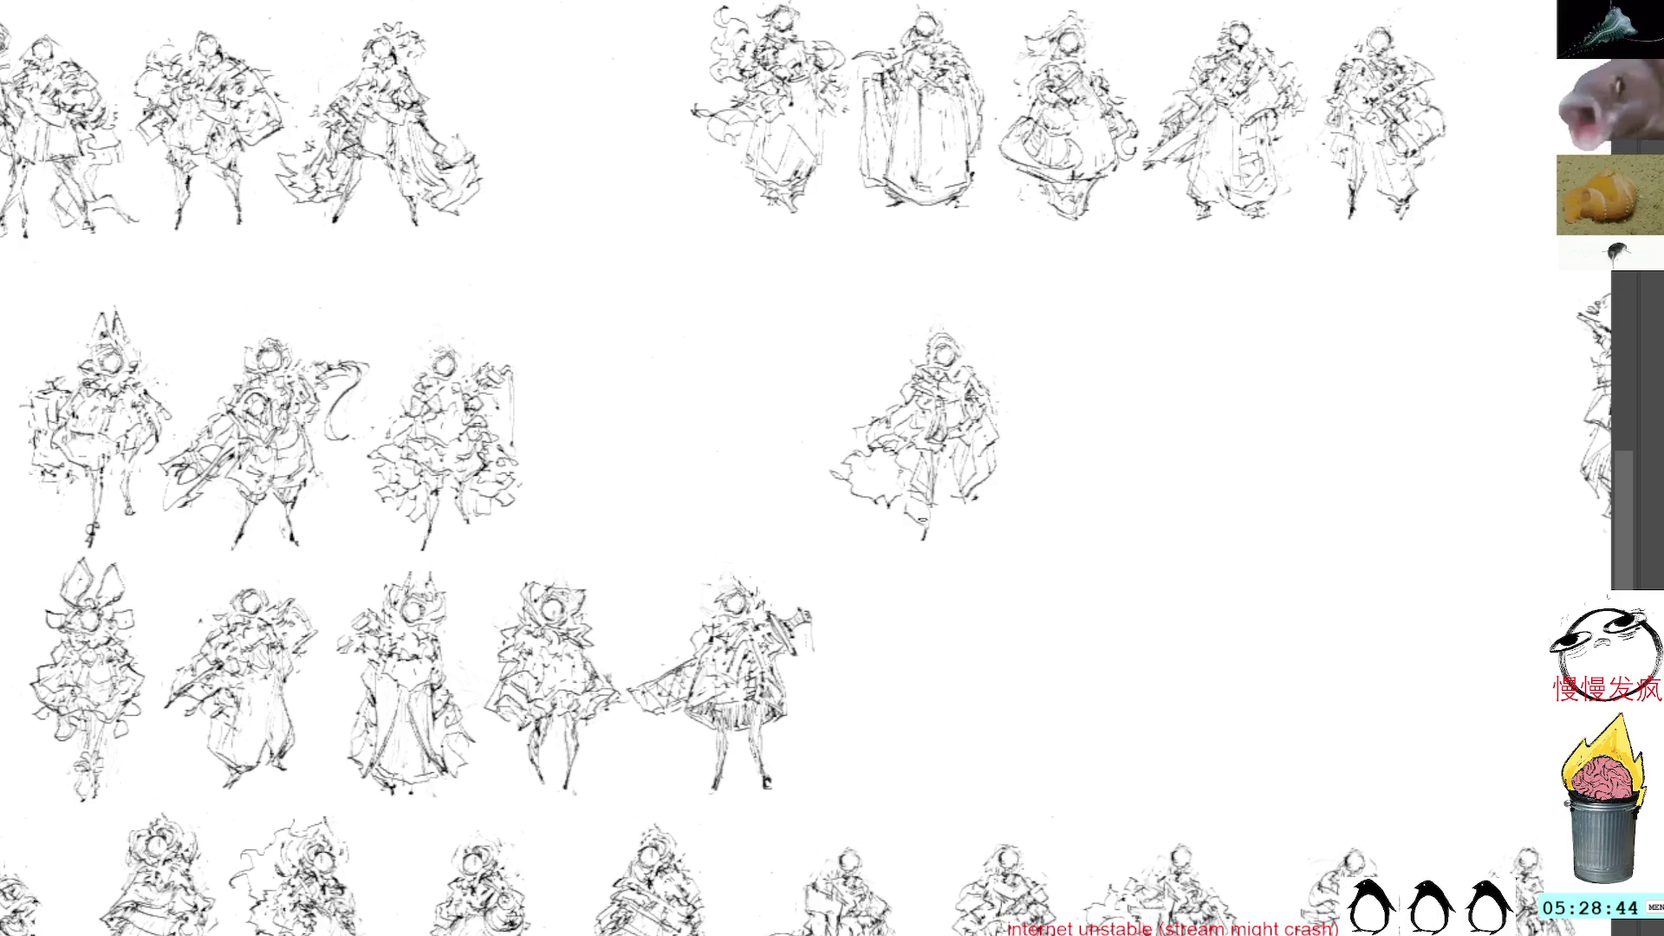
mouse_move(917, 520)
left_mouse_down()
mouse_move(949, 526)
mouse_move(935, 524)
left_mouse_up()
key("ctrl+z")
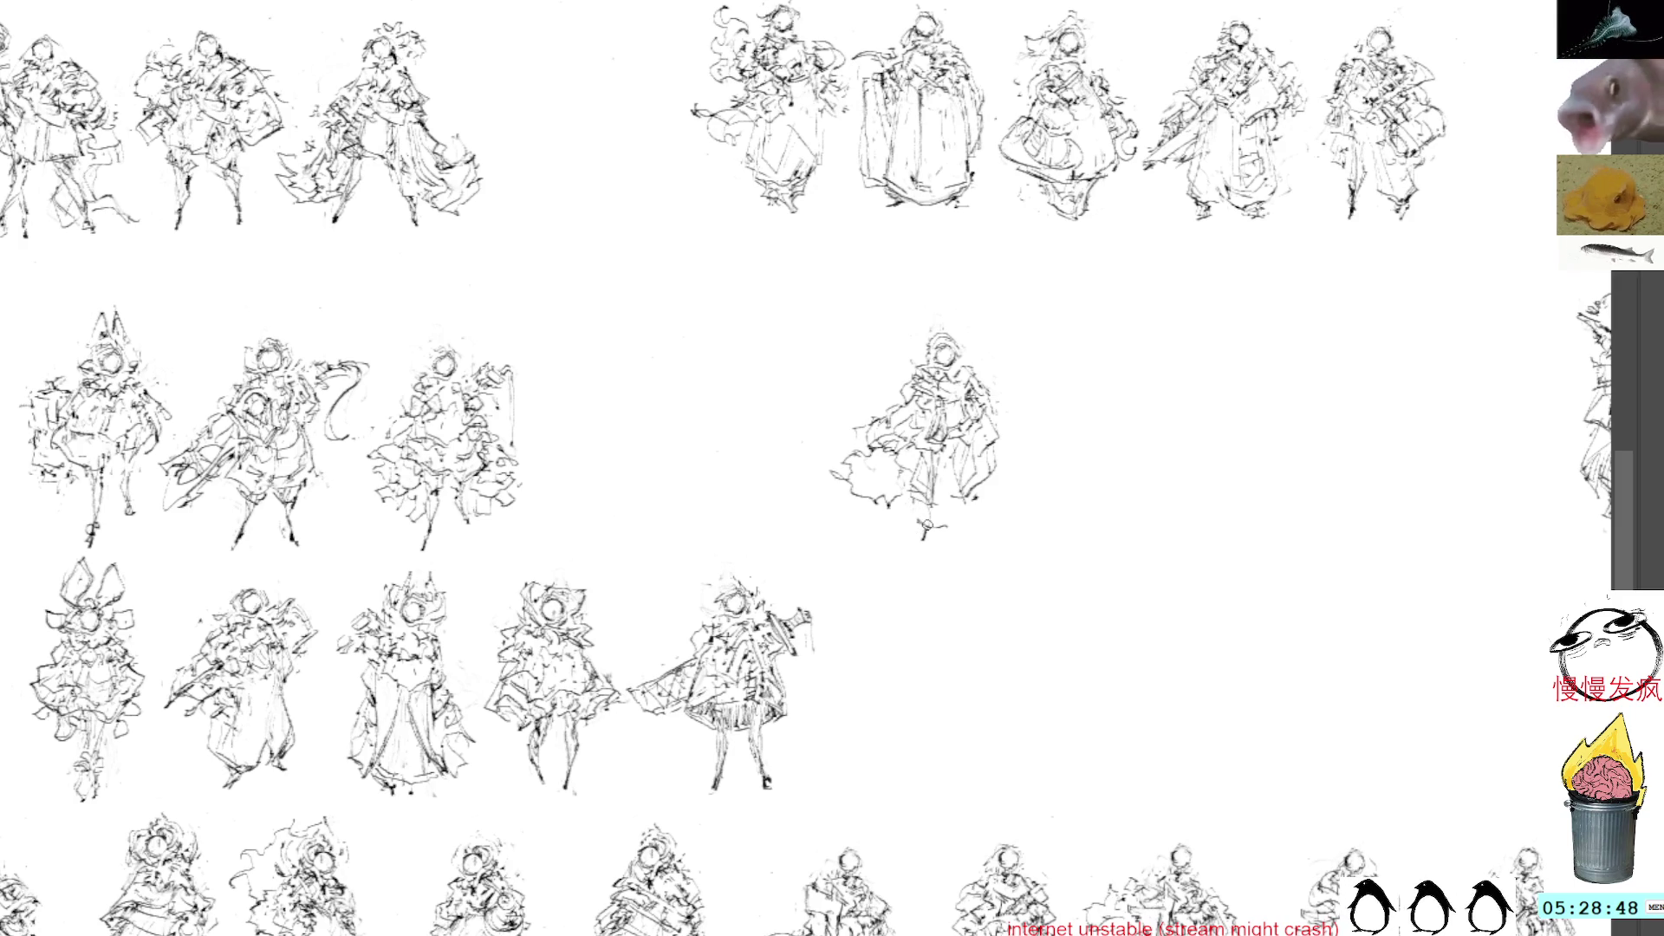
mouse_move(919, 519)
left_mouse_down()
mouse_move(934, 531)
mouse_move(986, 510)
mouse_move(960, 552)
left_mouse_up()
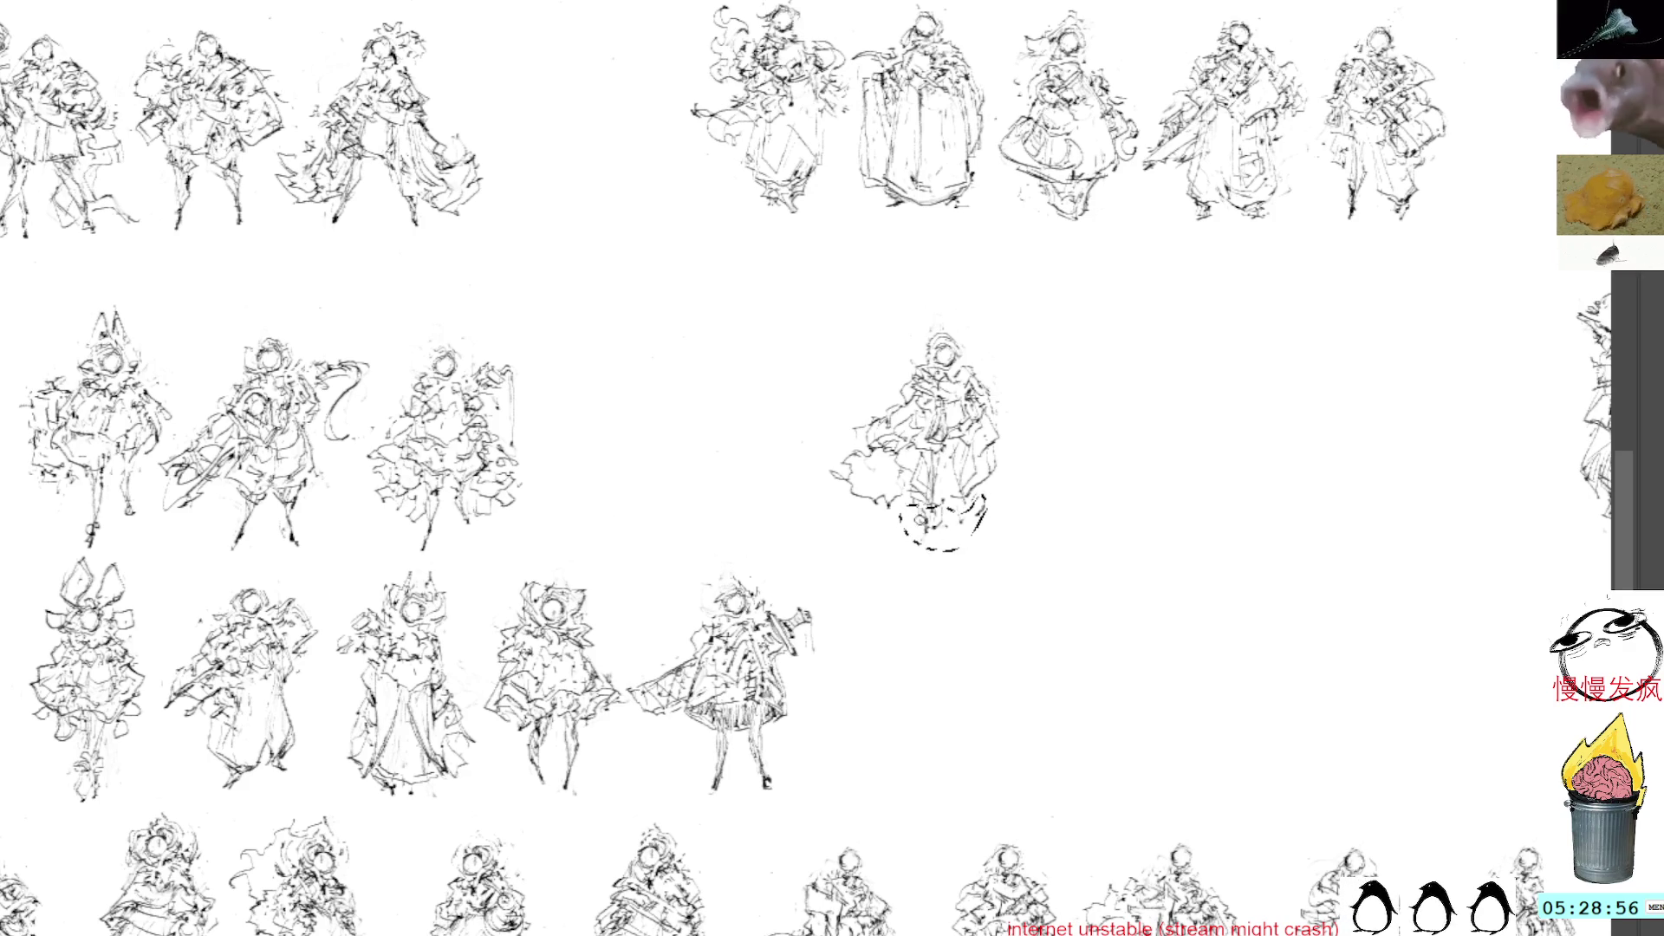
Erase the lassoed base strokes, then redraw and darken the lower right, right edge and feet
key("Delete")
key("ctrl+d")
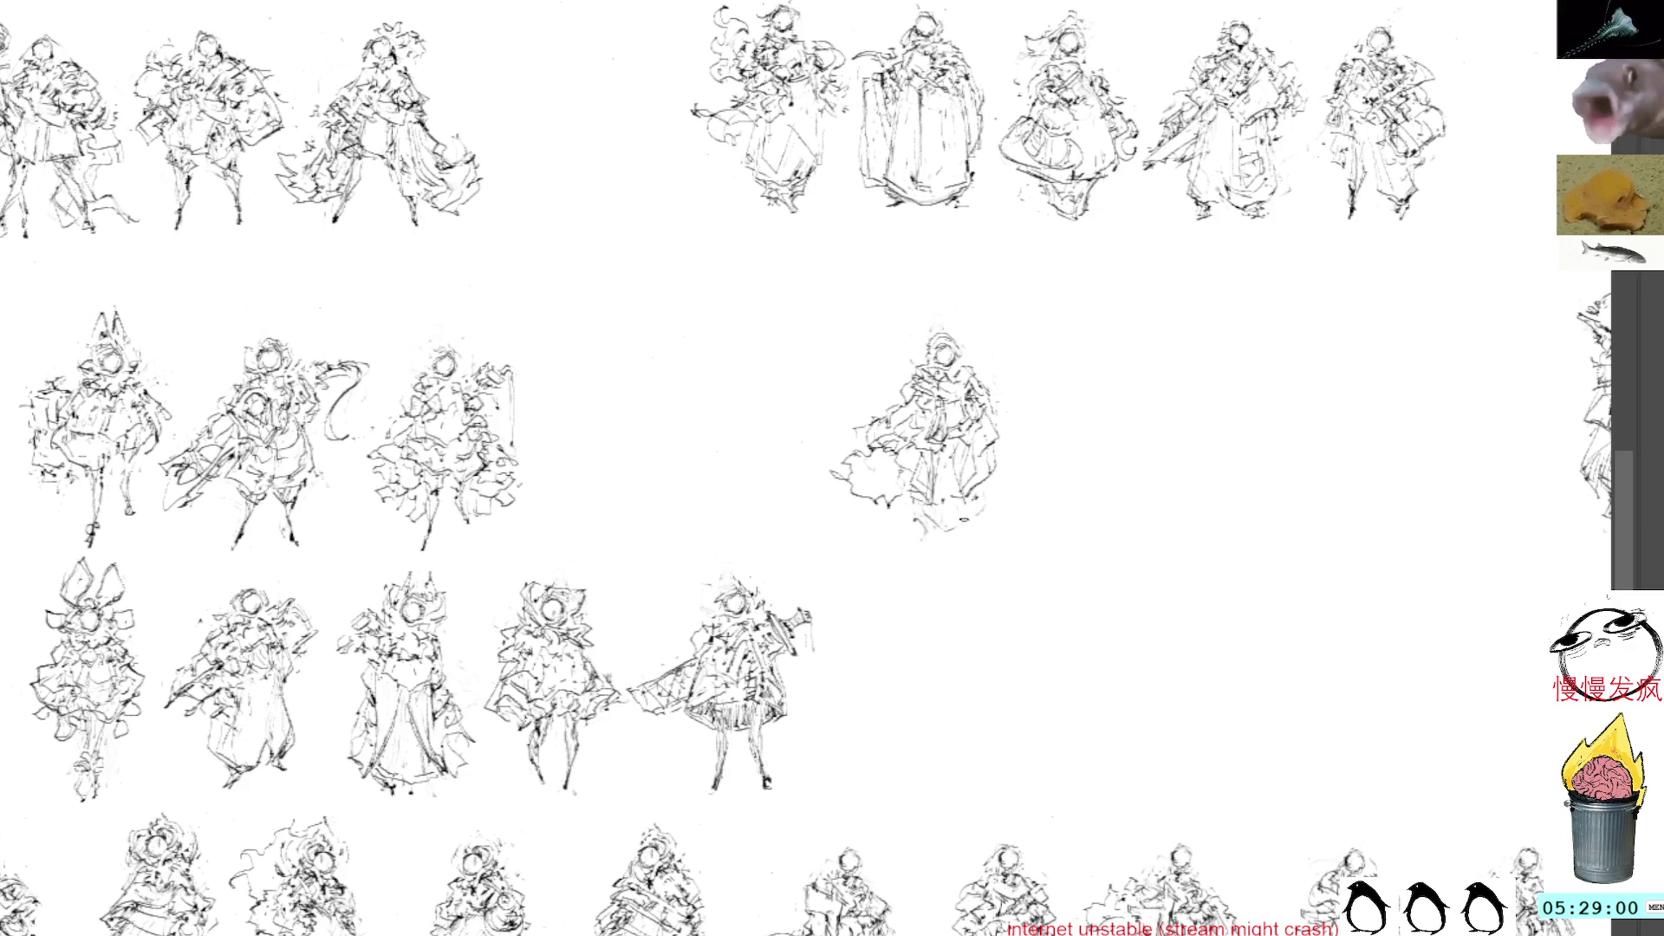
mouse_move(980, 491)
left_mouse_down()
mouse_move(975, 523)
mouse_move(1001, 481)
mouse_move(900, 513)
mouse_move(958, 530)
mouse_move(933, 520)
mouse_move(925, 541)
mouse_move(918, 526)
mouse_move(935, 537)
left_mouse_up()
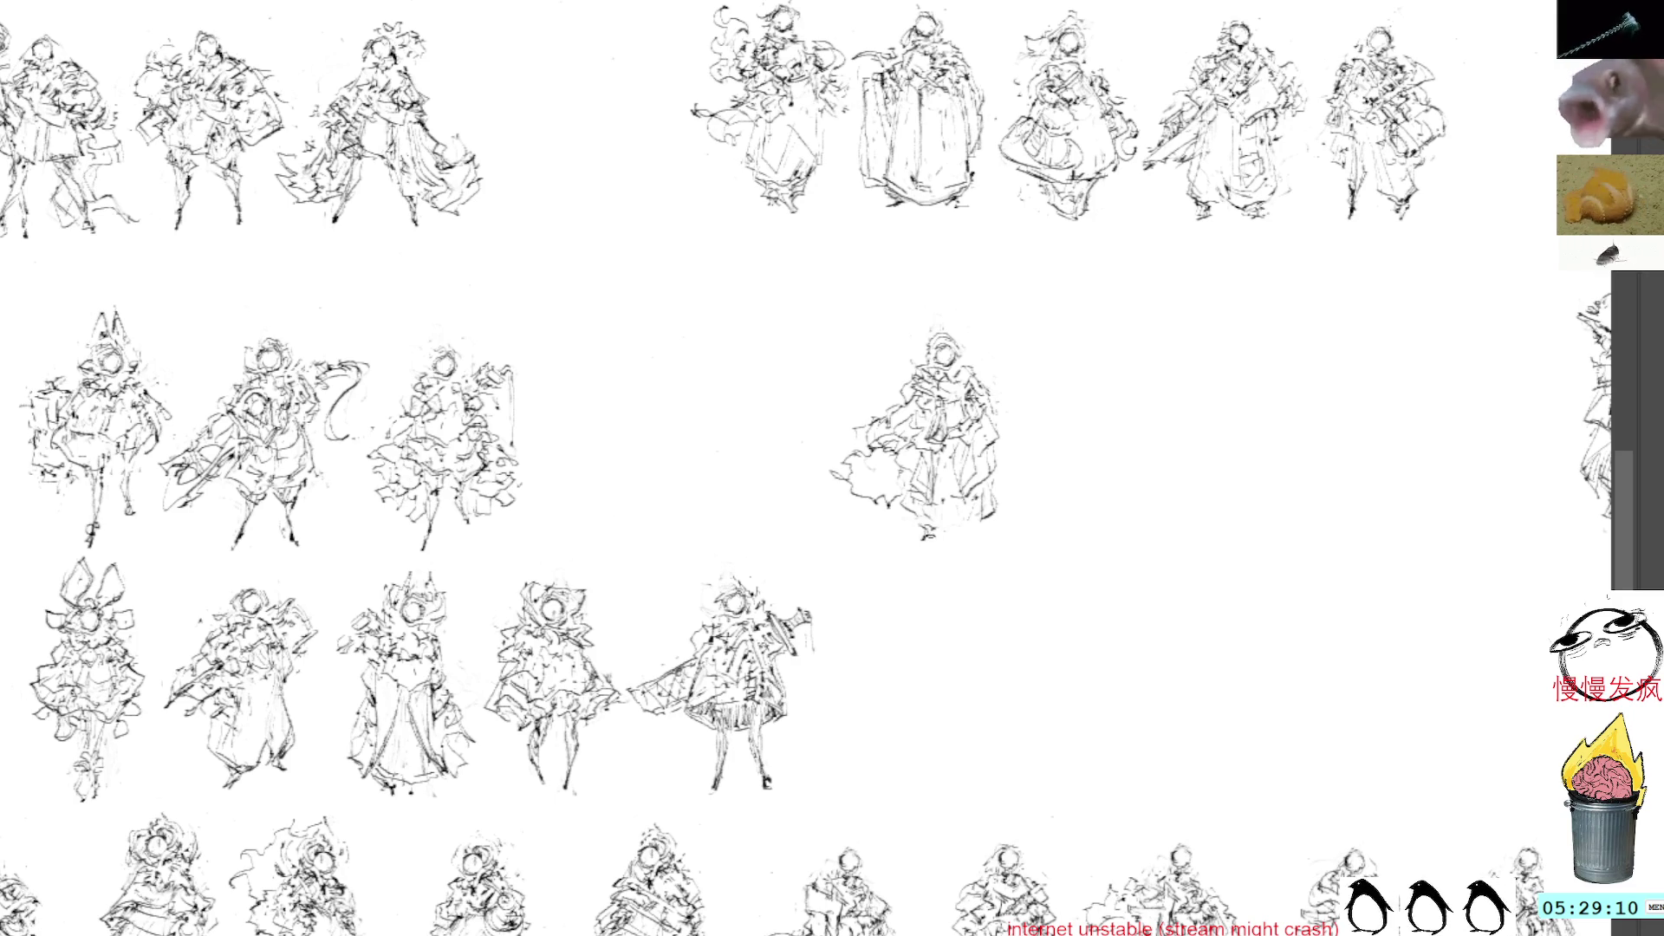
mouse_move(985, 488)
left_mouse_down()
mouse_move(1000, 499)
mouse_move(962, 522)
left_mouse_up()
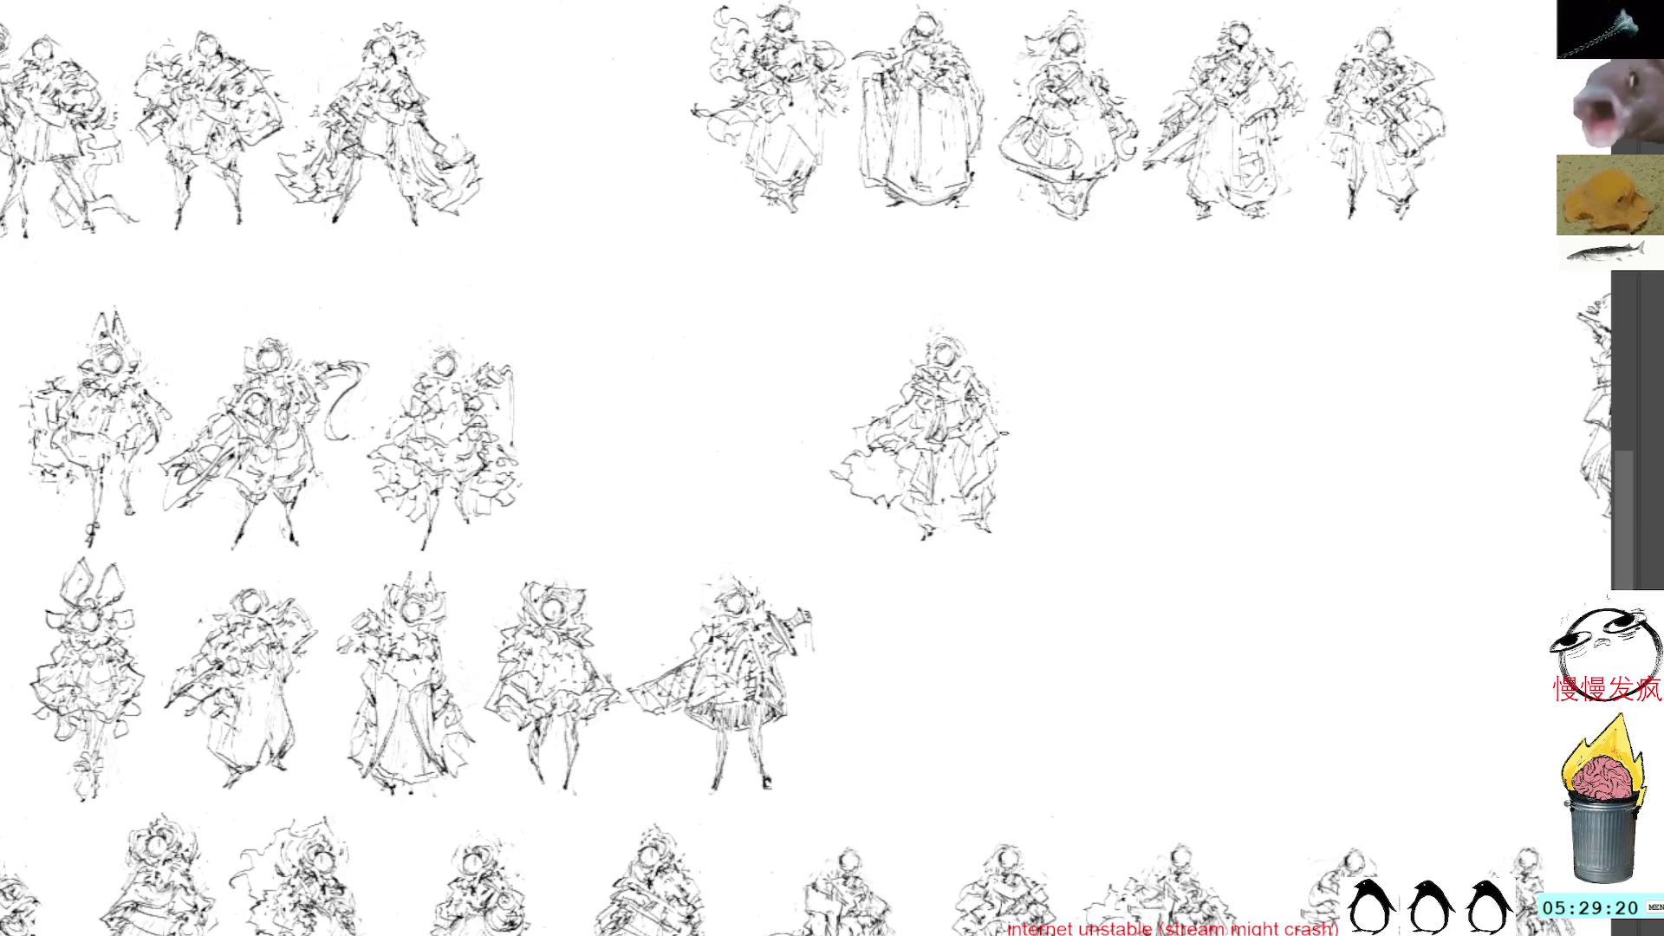
left_click_drag(1003, 433, 1025, 432)
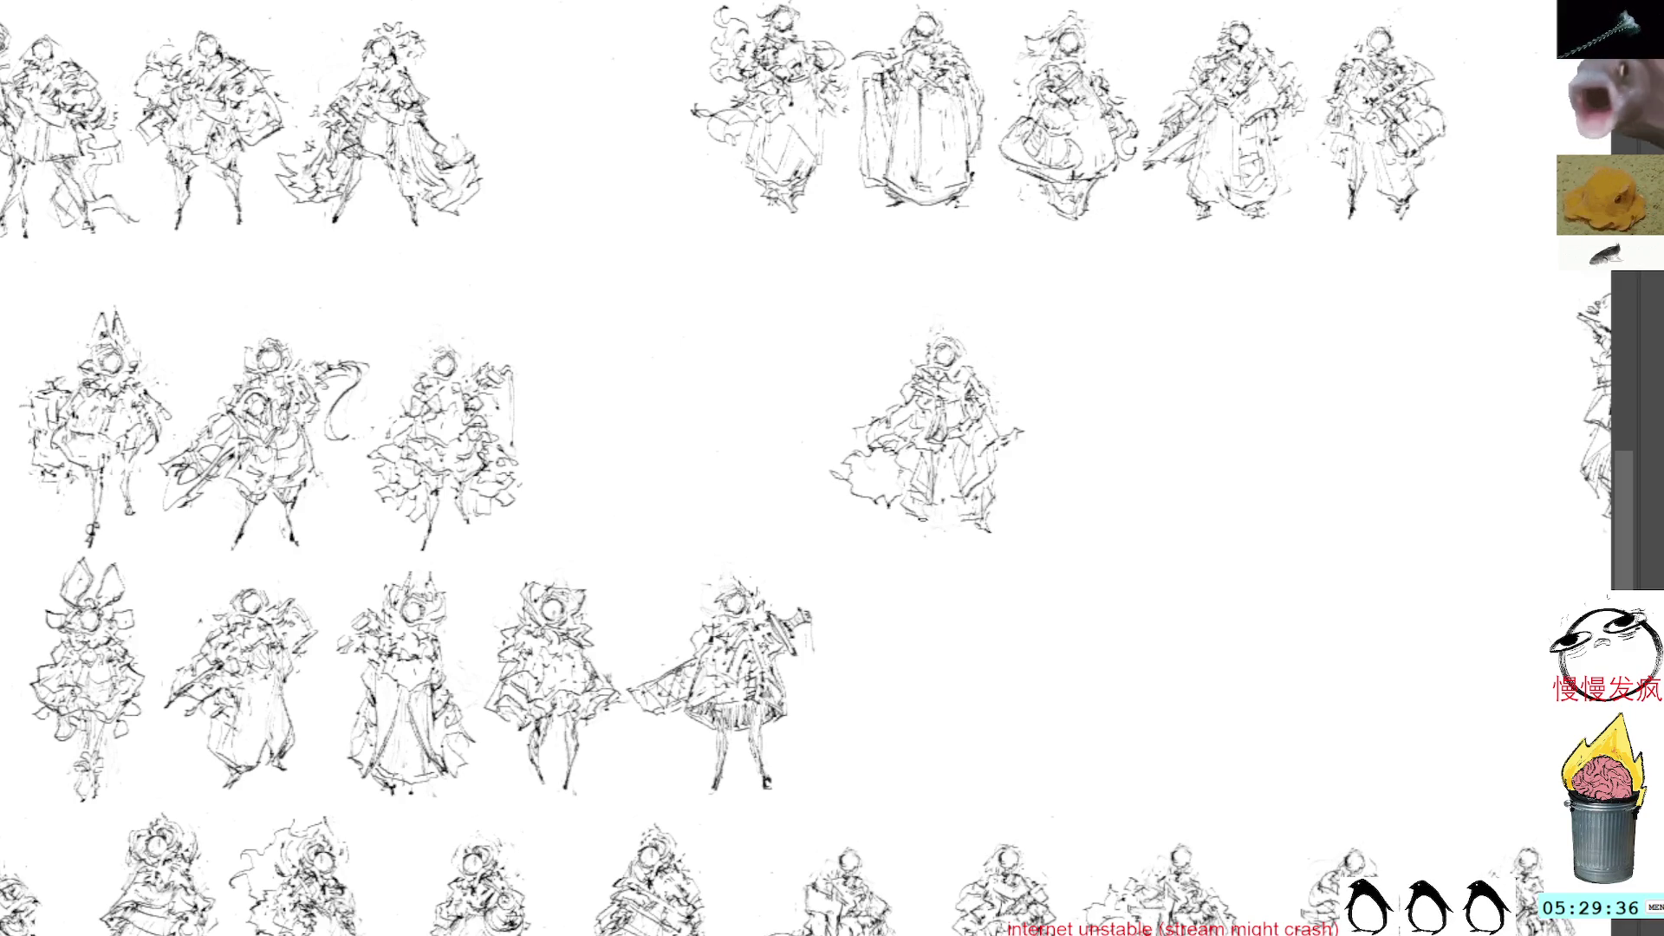
left_click_drag(901, 532, 922, 522)
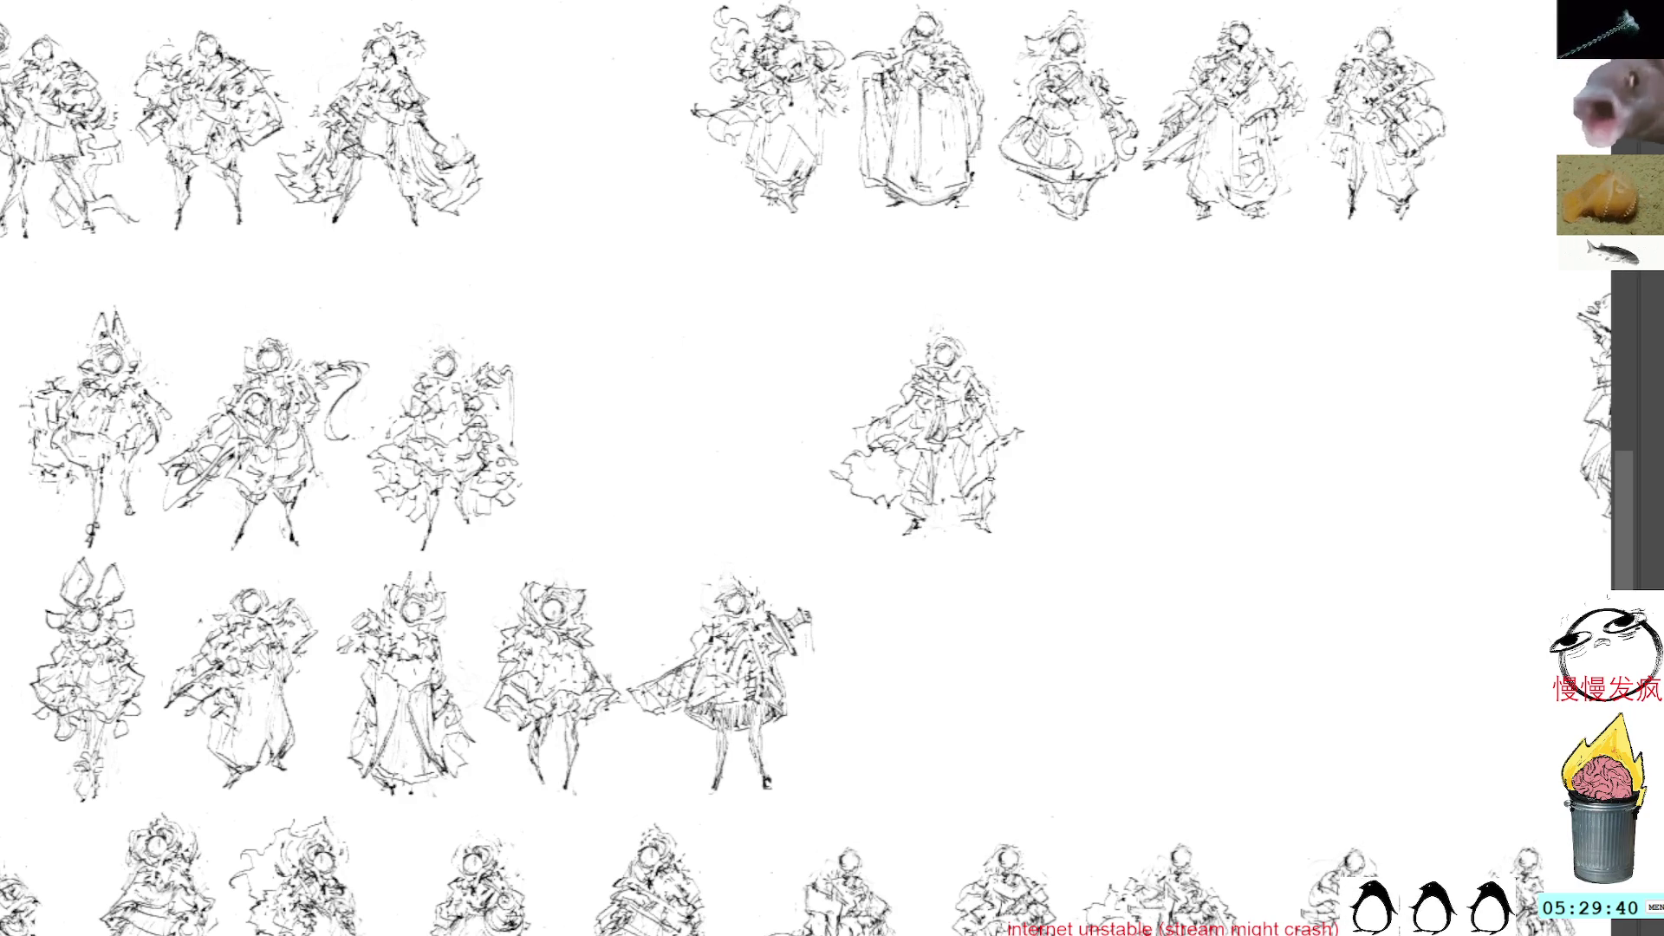
Move the reworked figure left into the gap as the fourth figure of the middle row
key("v")
left_click_drag(945, 439, 642, 452)
left_click_drag(867, 321, 1078, 371)
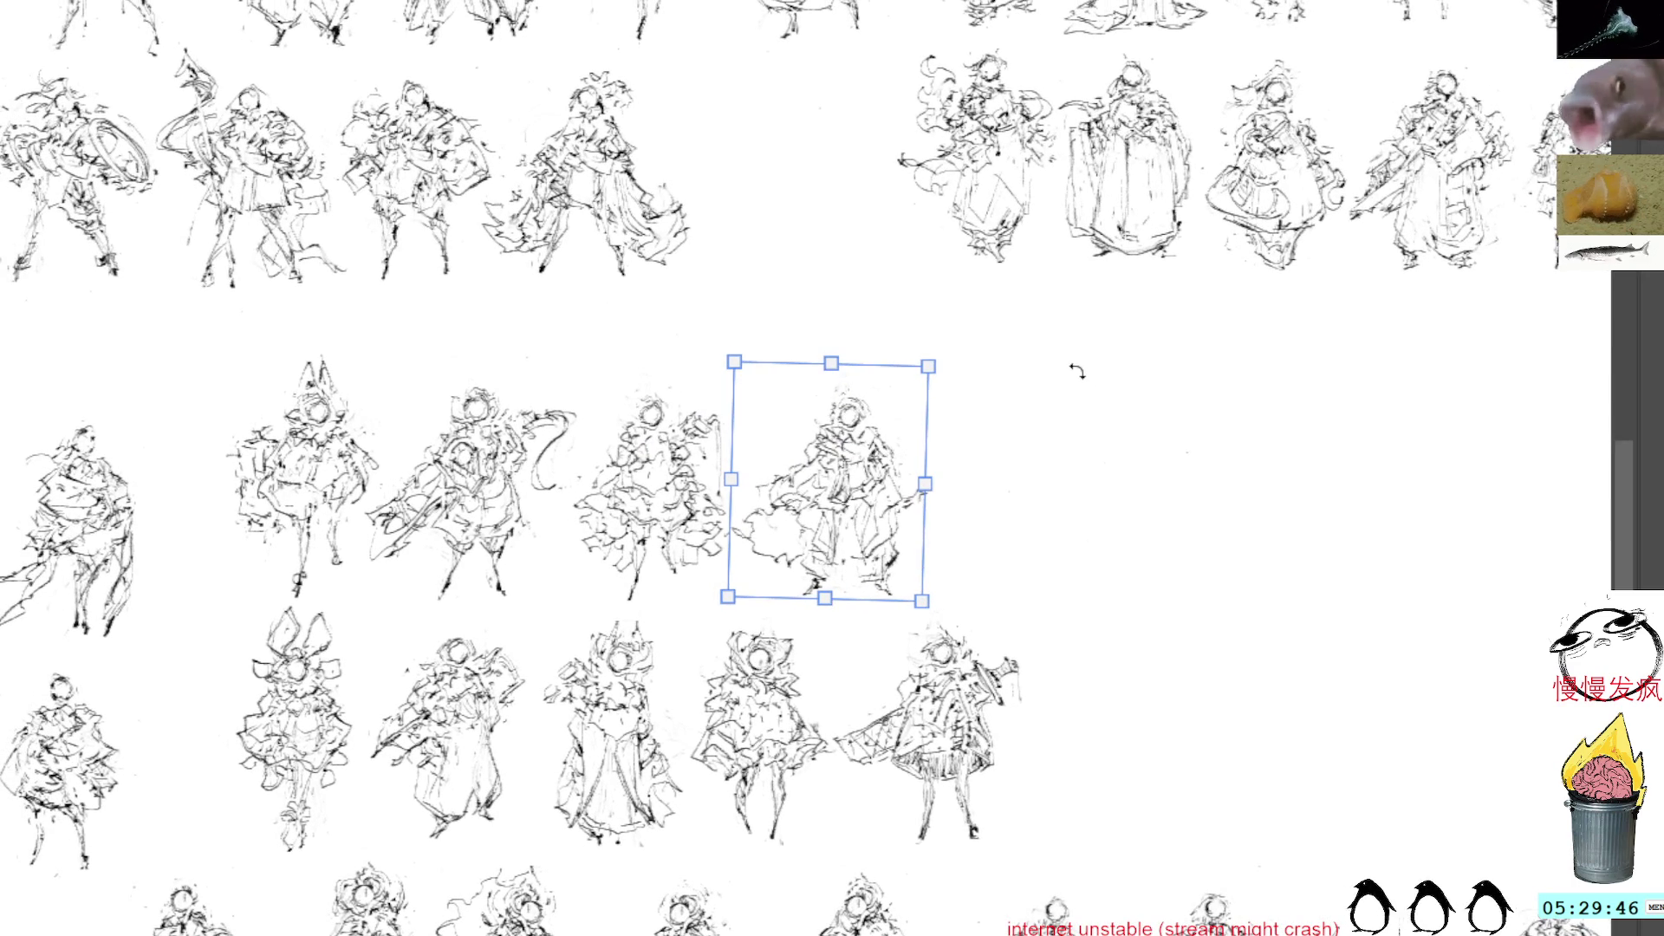
key("Return")
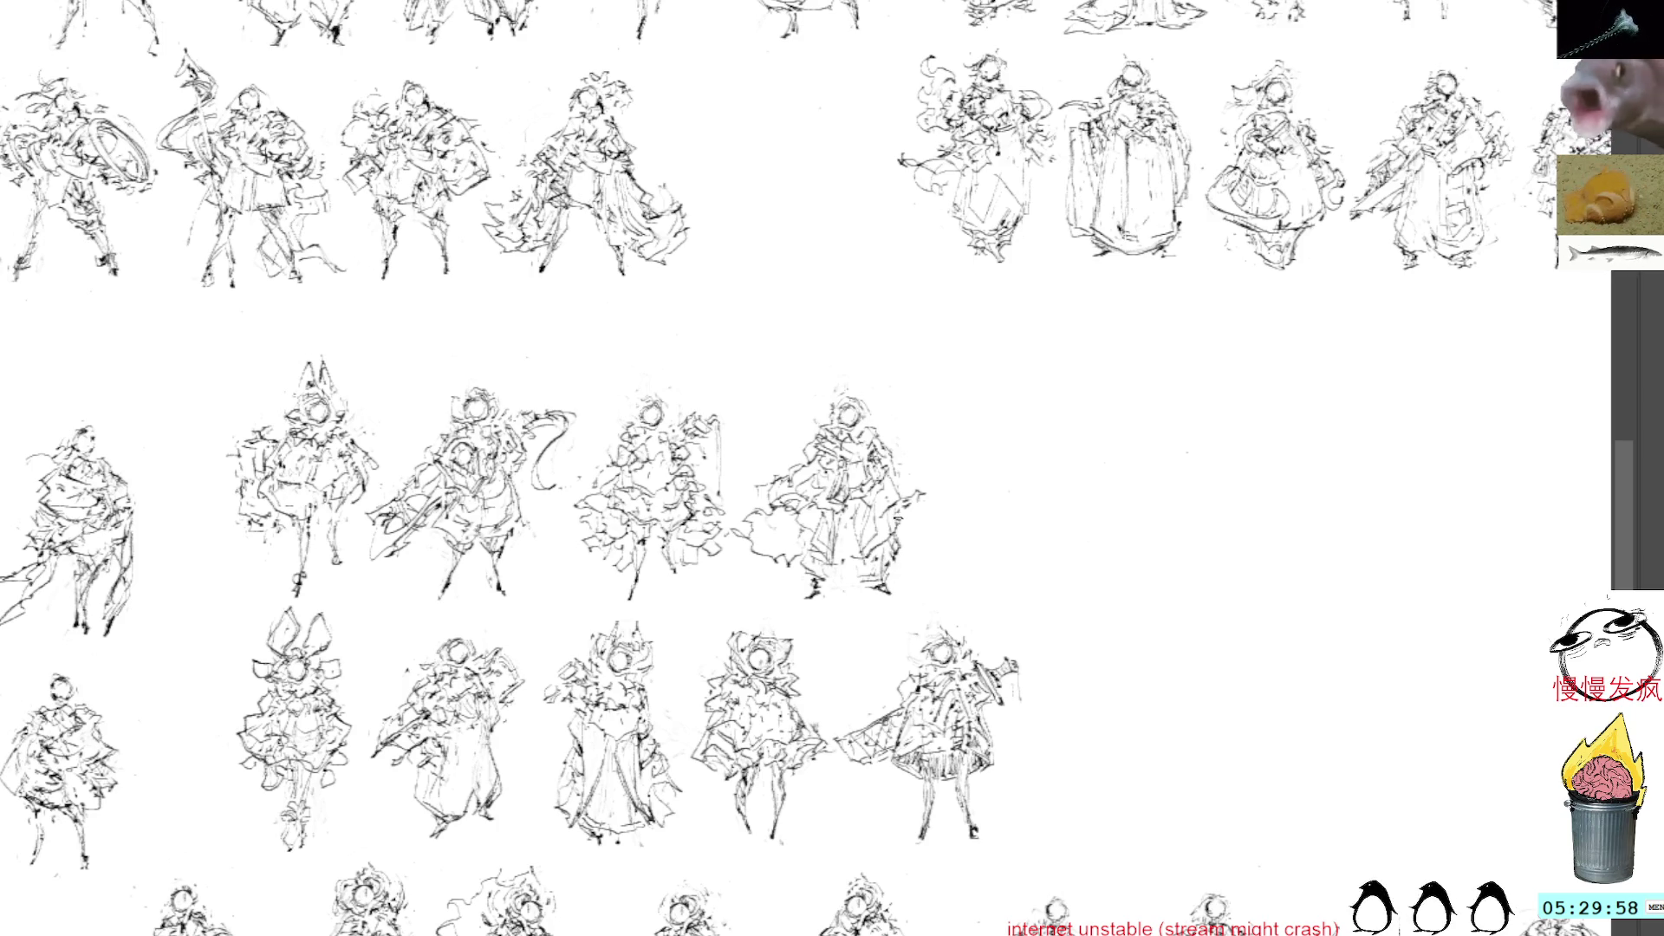
Add strokes to the figure's right side and jot a small scribble on the blank canvas beside it
left_click_drag(894, 489, 928, 476)
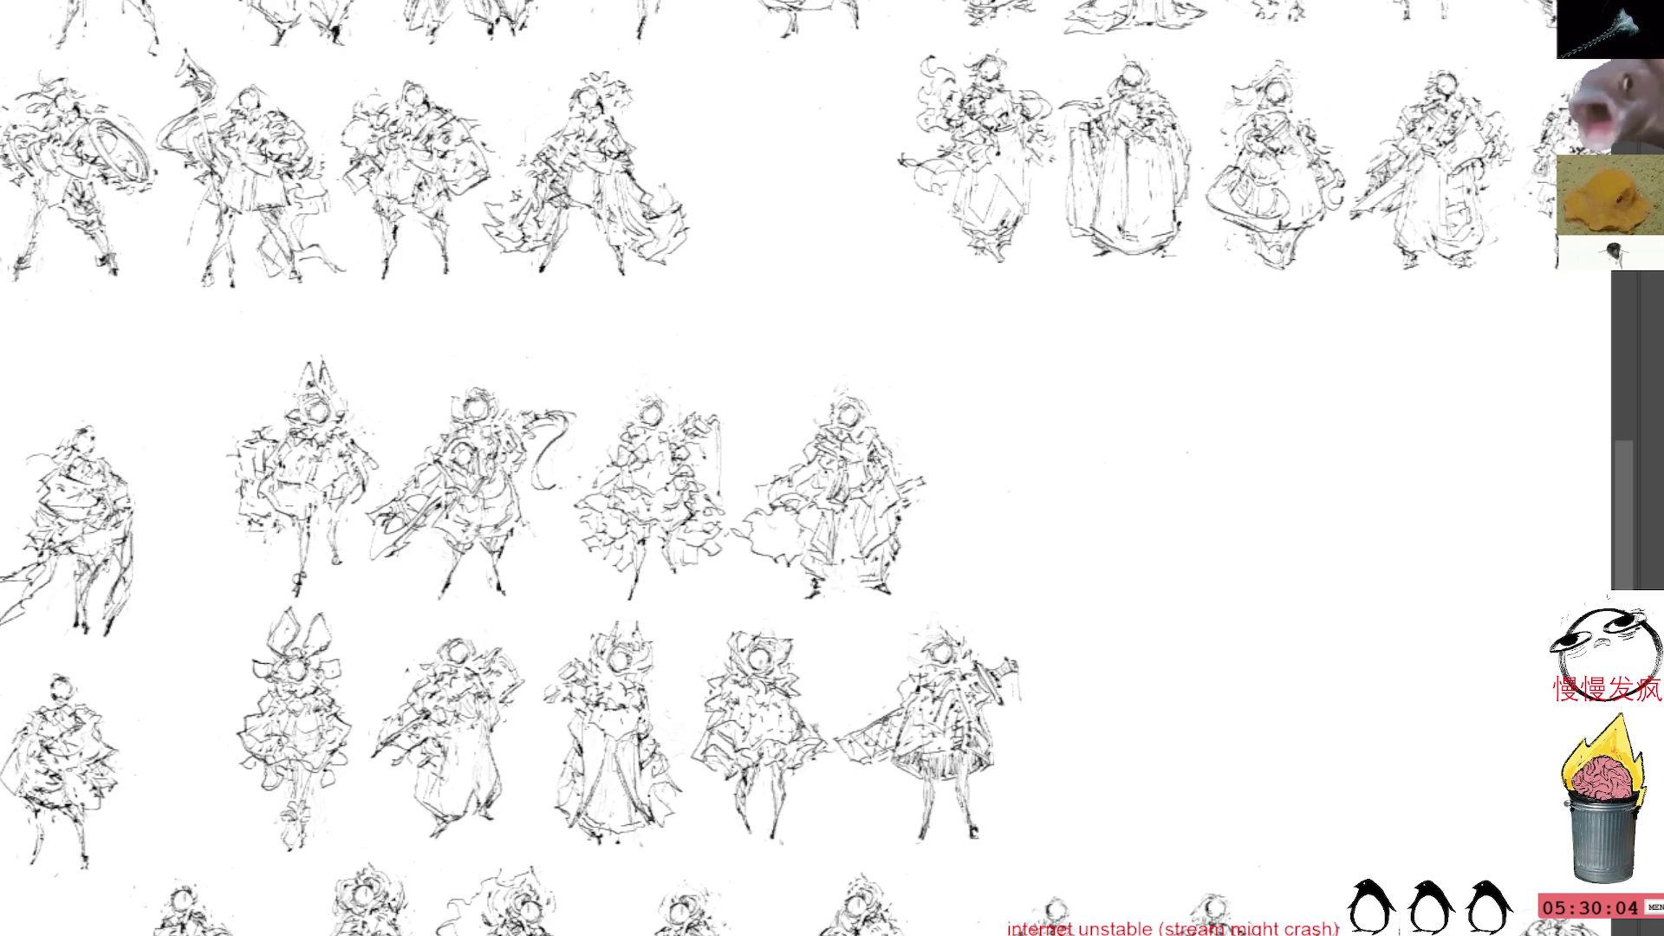
mouse_move(1017, 416)
left_mouse_down()
mouse_move(1044, 423)
mouse_move(1064, 392)
mouse_move(1085, 395)
left_mouse_up()
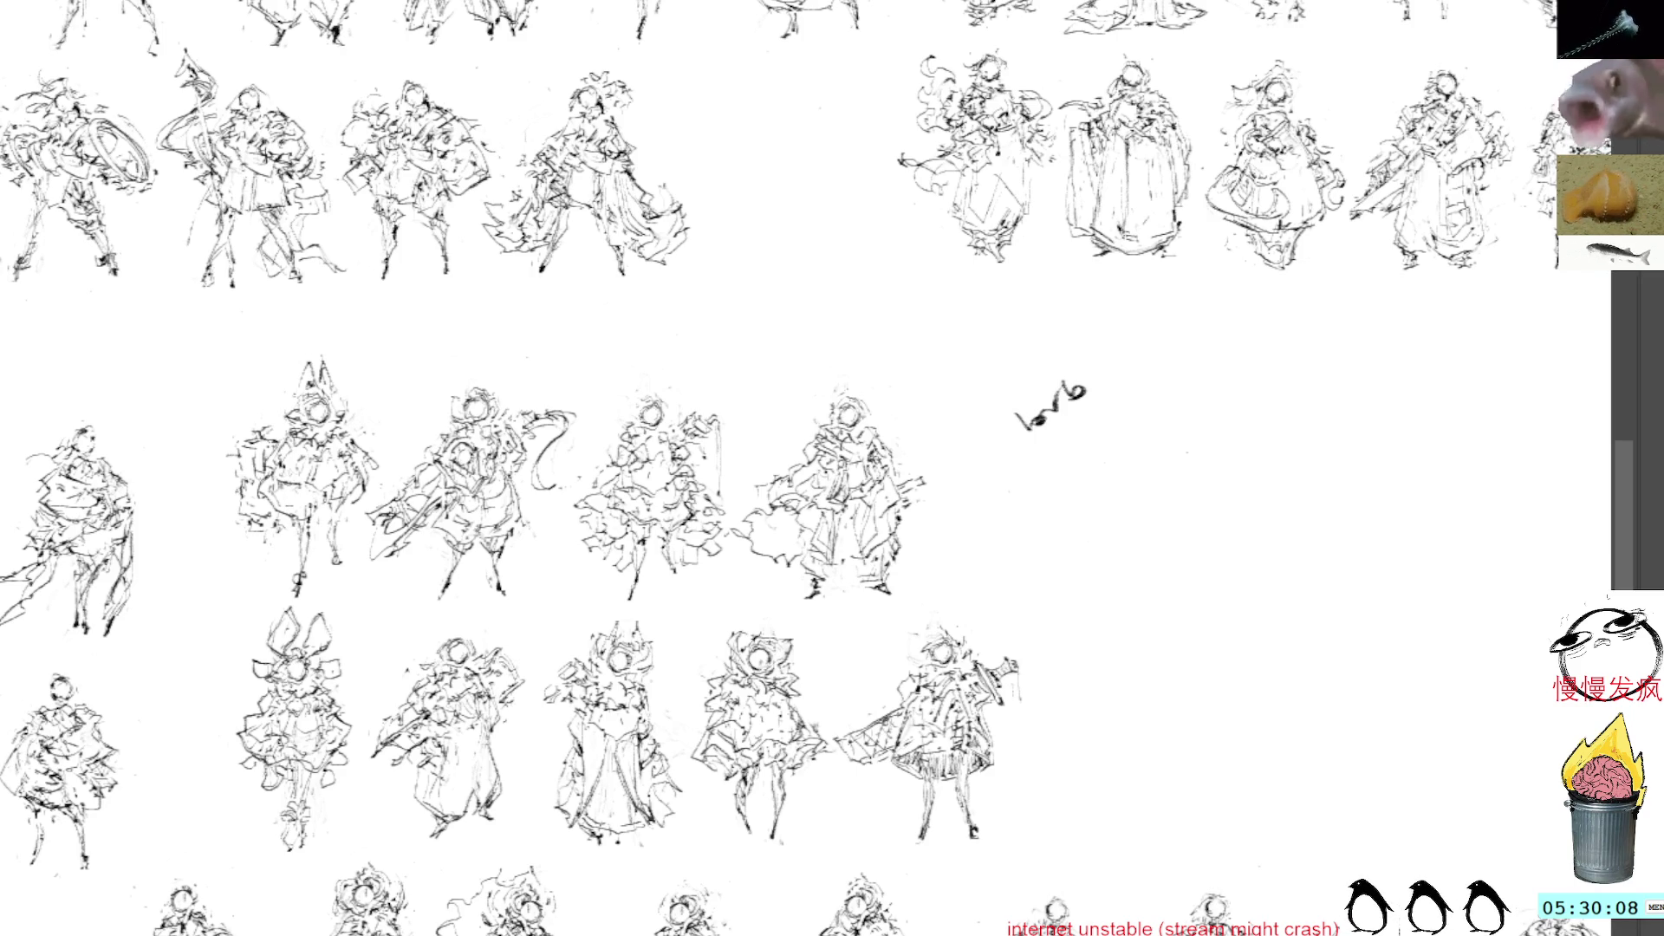